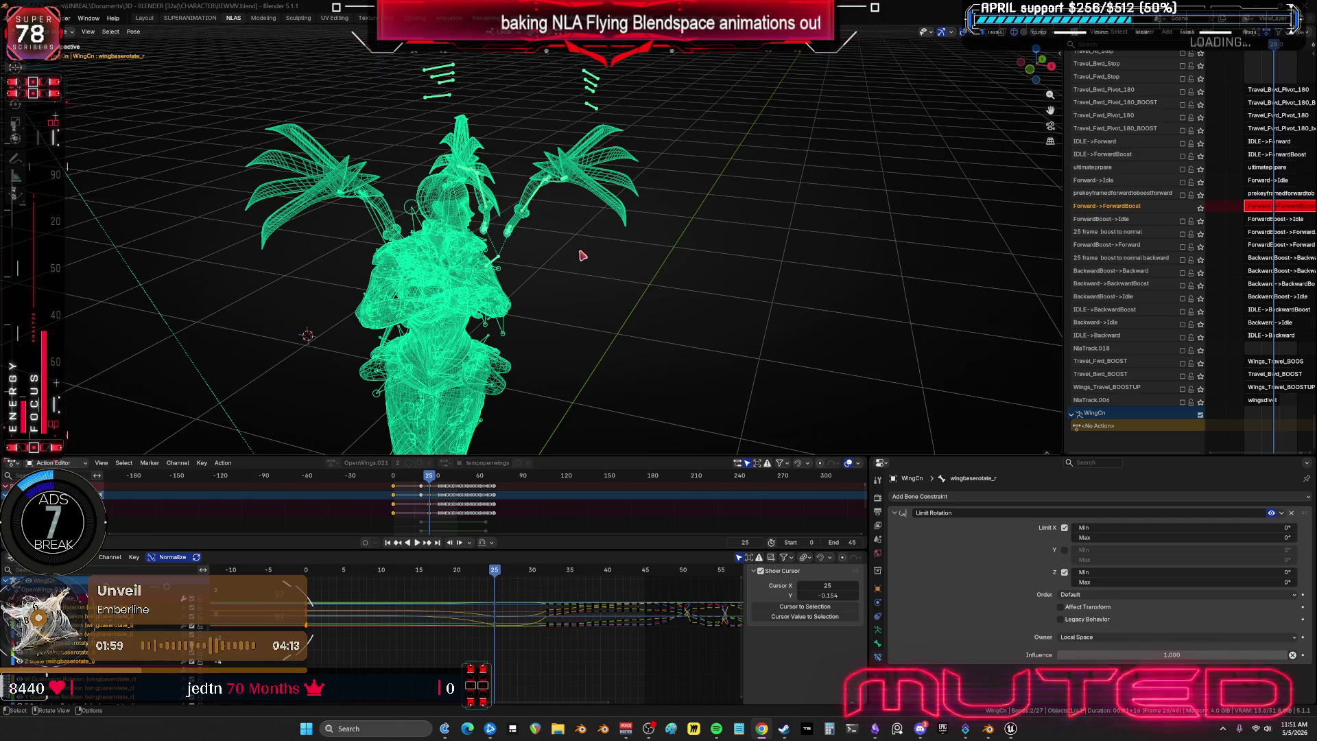
- Shift the wing keys from frame 25 back to frame 15, then maximize the 3D viewport
{"action": "mouse_move", "coordinate": [582, 256]}
{"action": "middle_mouse_down"}
{"action": "mouse_move", "coordinate": [684, 235]}
{"action": "mouse_move", "coordinate": [491, 215]}
{"action": "mouse_move", "coordinate": [452, 240]}
{"action": "mouse_move", "coordinate": [480, 223]}
{"action": "mouse_move", "coordinate": [332, 247]}
{"action": "mouse_move", "coordinate": [480, 274]}
{"action": "middle_mouse_up"}
{"action": "scroll", "coordinate": [453, 240], "scroll_direction": "down", "scroll_amount": 7, "text": "alt"}
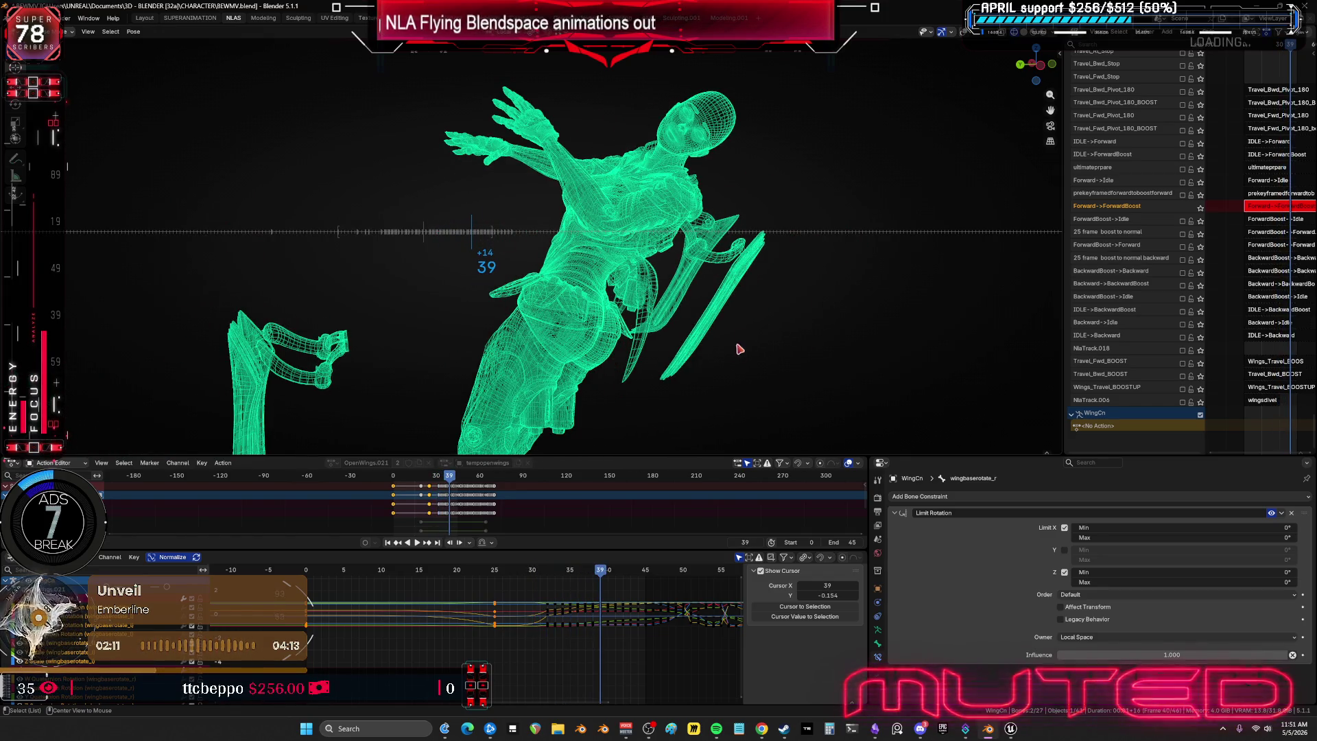
{"action": "middle_click_drag", "start_coordinate": [738, 349], "coordinate": [739, 349], "text": "alt"}
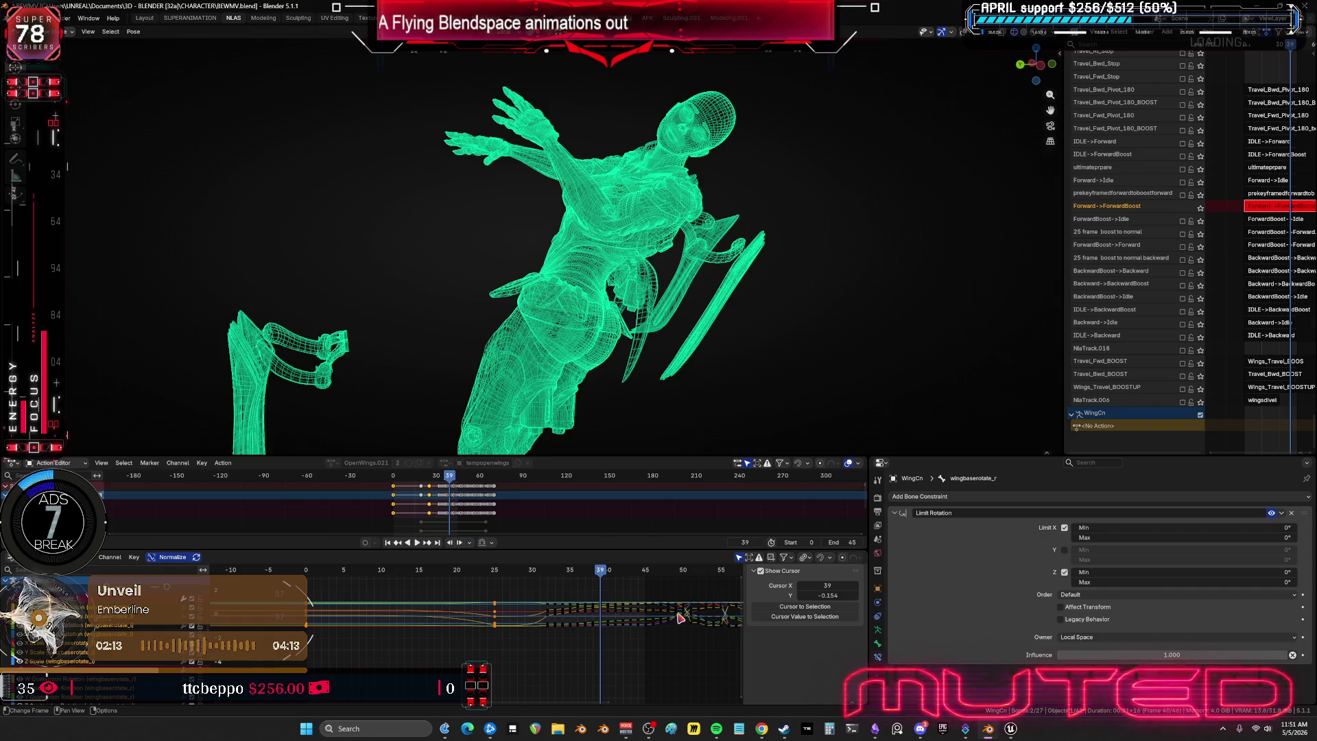
{"action": "mouse_move", "coordinate": [601, 579]}
{"action": "left_mouse_down"}
{"action": "mouse_move", "coordinate": [301, 591]}
{"action": "mouse_move", "coordinate": [453, 598]}
{"action": "mouse_move", "coordinate": [482, 578]}
{"action": "mouse_move", "coordinate": [532, 574]}
{"action": "left_mouse_up"}
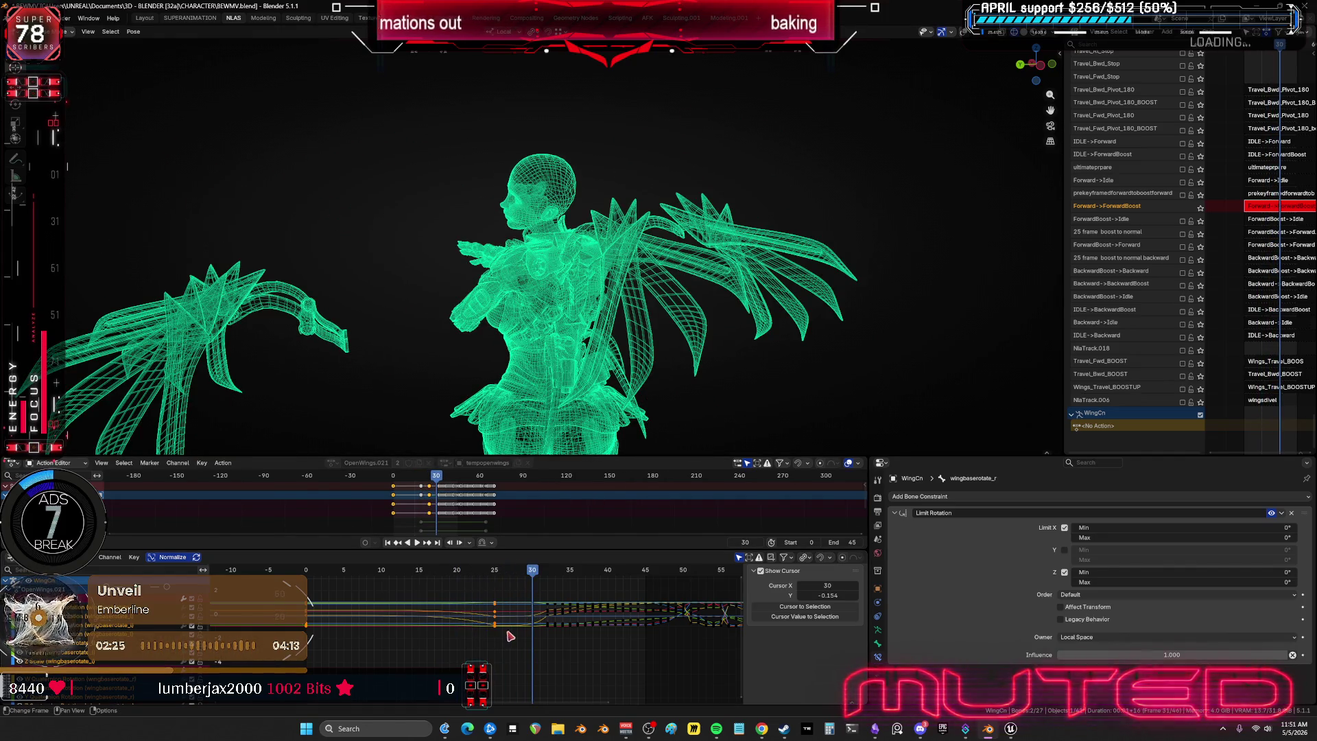
{"action": "middle_click_drag", "start_coordinate": [504, 637], "coordinate": [522, 620]}
{"action": "mouse_move", "coordinate": [524, 645]}
{"action": "left_mouse_down"}
{"action": "mouse_move", "coordinate": [505, 597]}
{"action": "mouse_move", "coordinate": [508, 609]}
{"action": "left_mouse_up"}
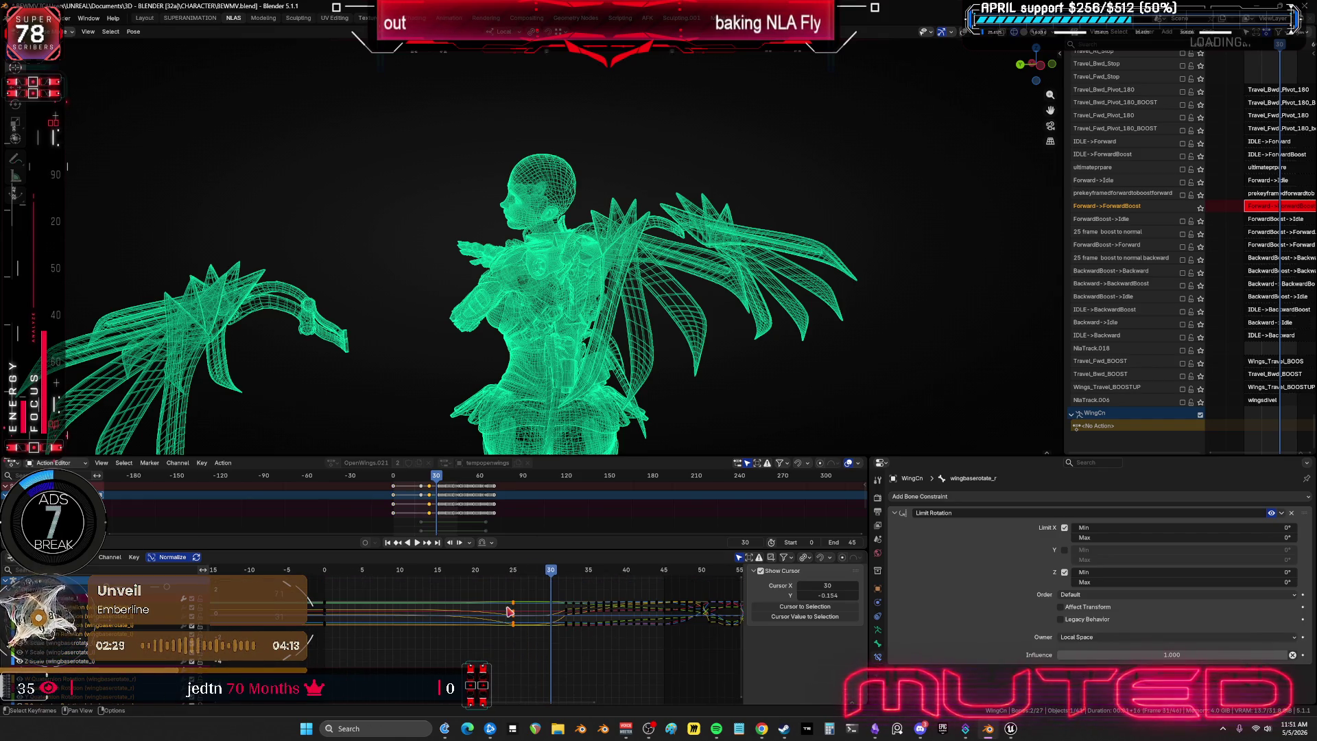
{"action": "type", "text": "gx-10"}
{"action": "key", "text": "Return"}
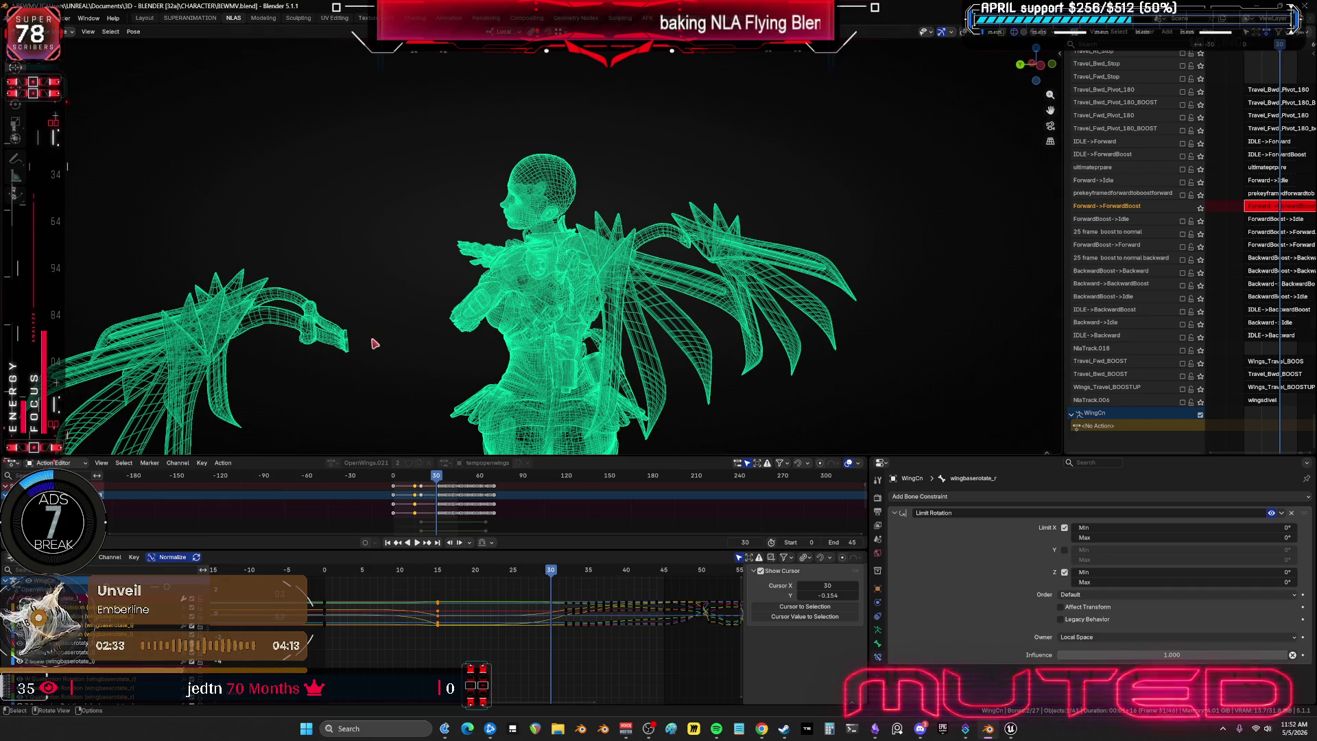
{"action": "key", "text": "ctrl+space"}
{"action": "middle_click_drag", "start_coordinate": [623, 357], "coordinate": [677, 377]}
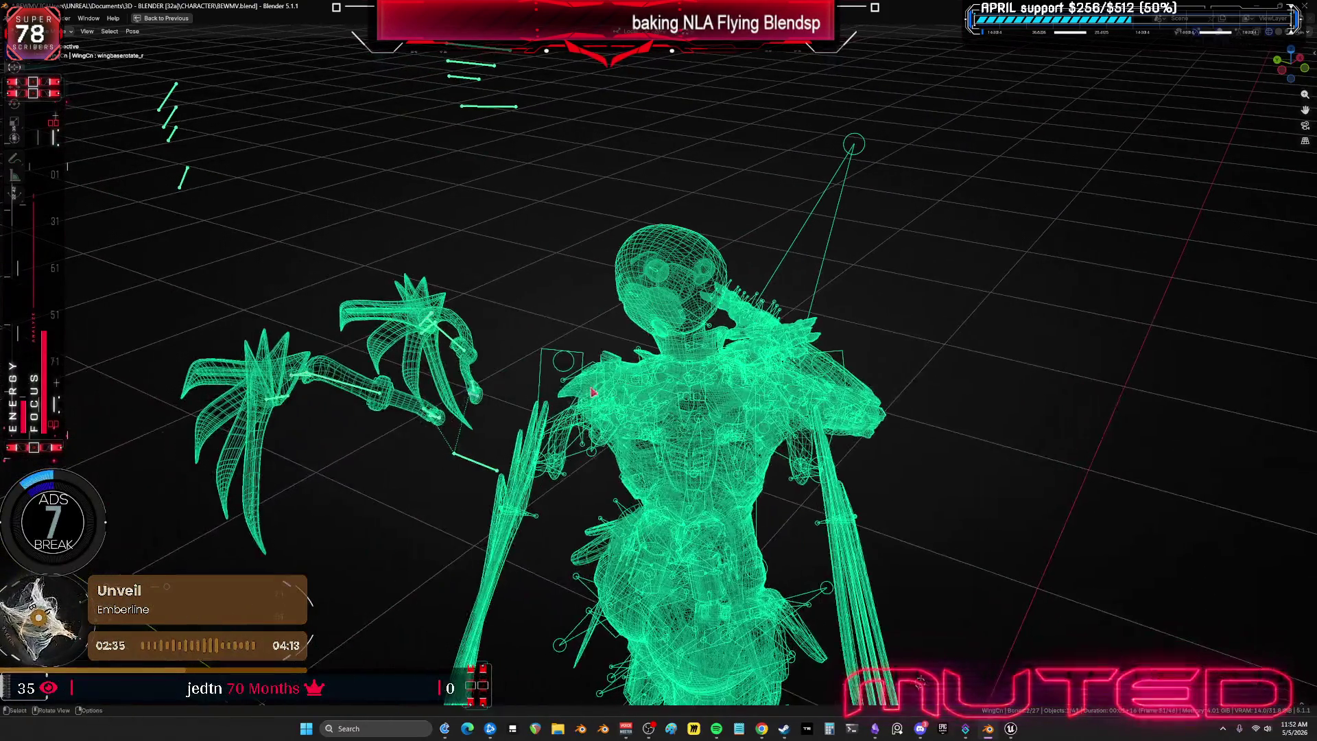
- Rotate the wing bone into a flatter, more spread pose and key its rotation
{"action": "key", "text": "ctrl+KP_1"}
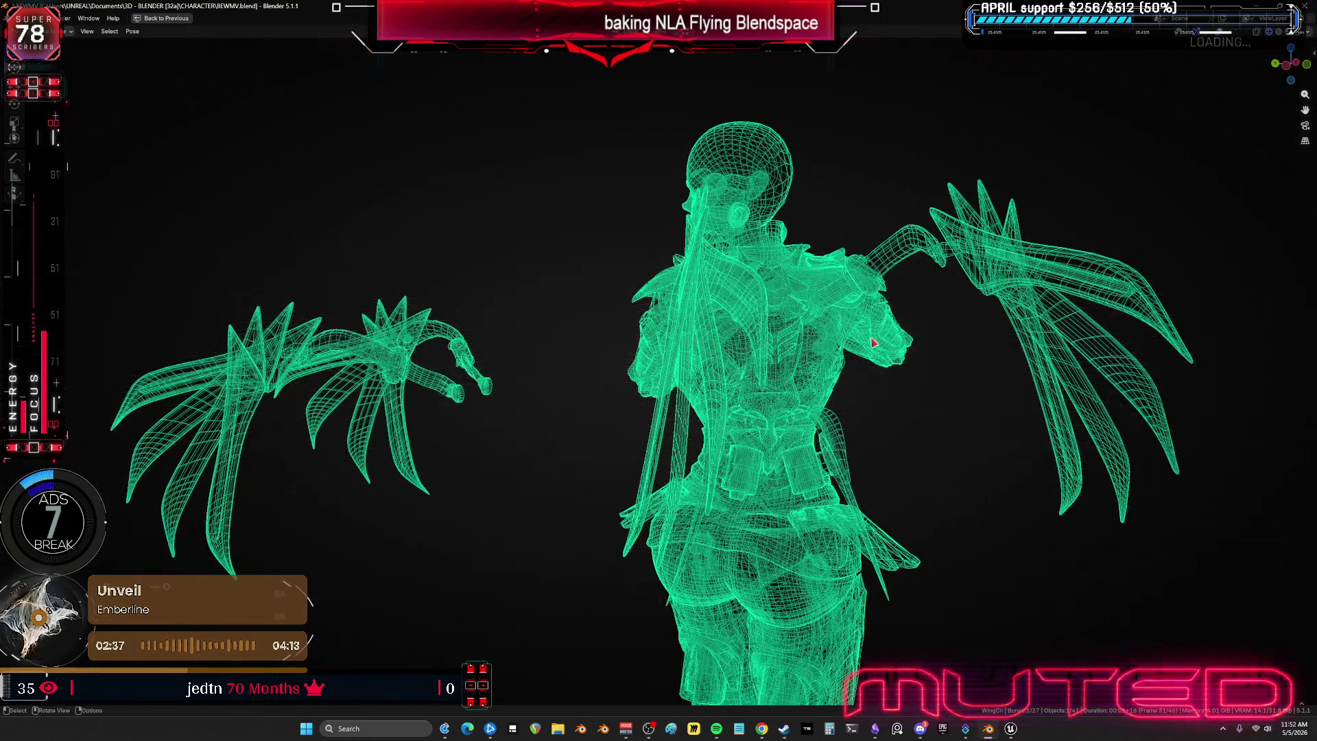
{"action": "key", "text": "r"}
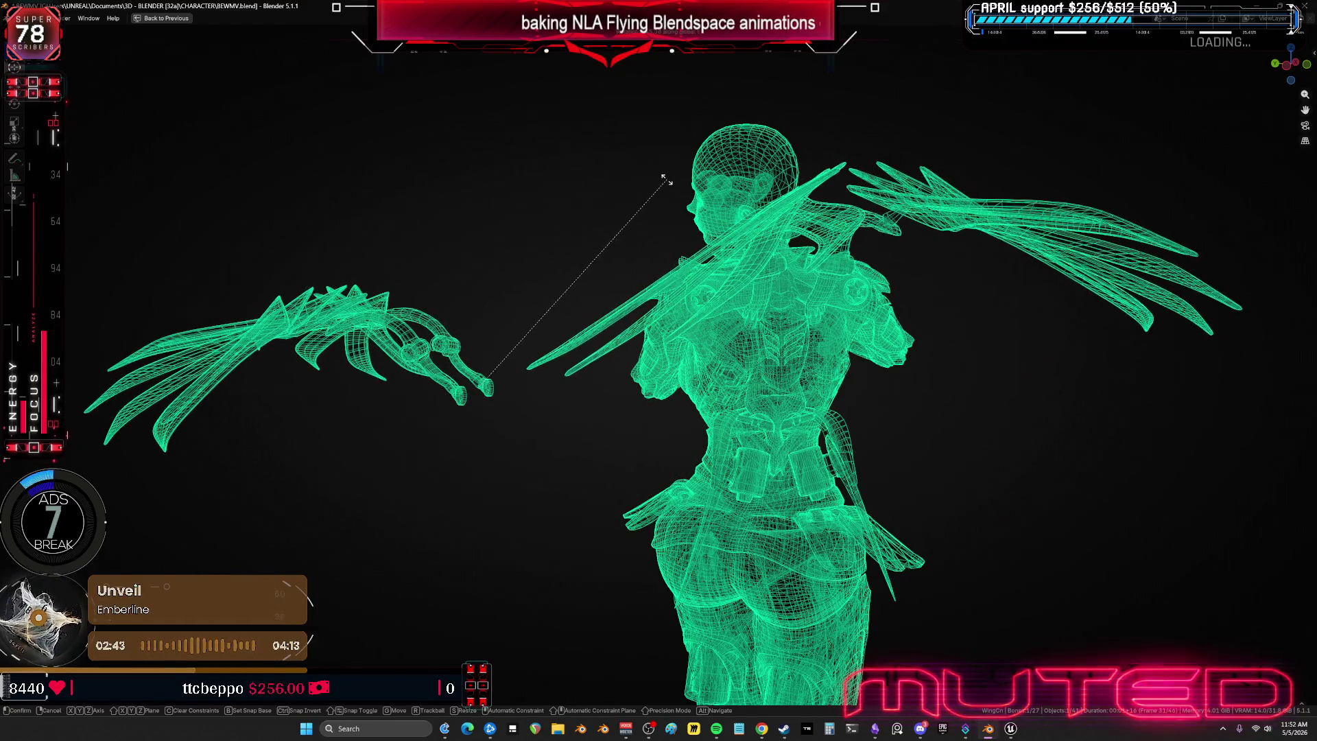
{"action": "left_click", "coordinate": [688, 298]}
{"action": "key", "text": "KP_Decimal"}
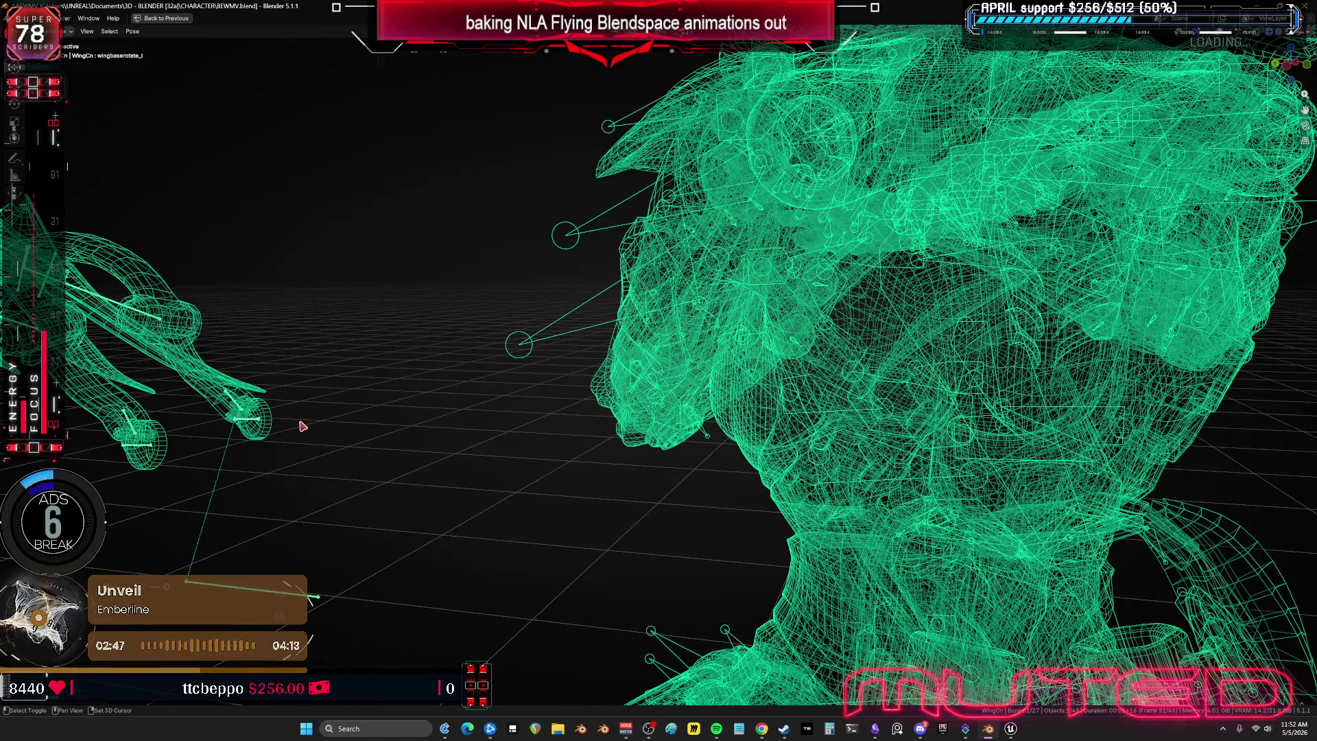
{"action": "key", "text": "k"}
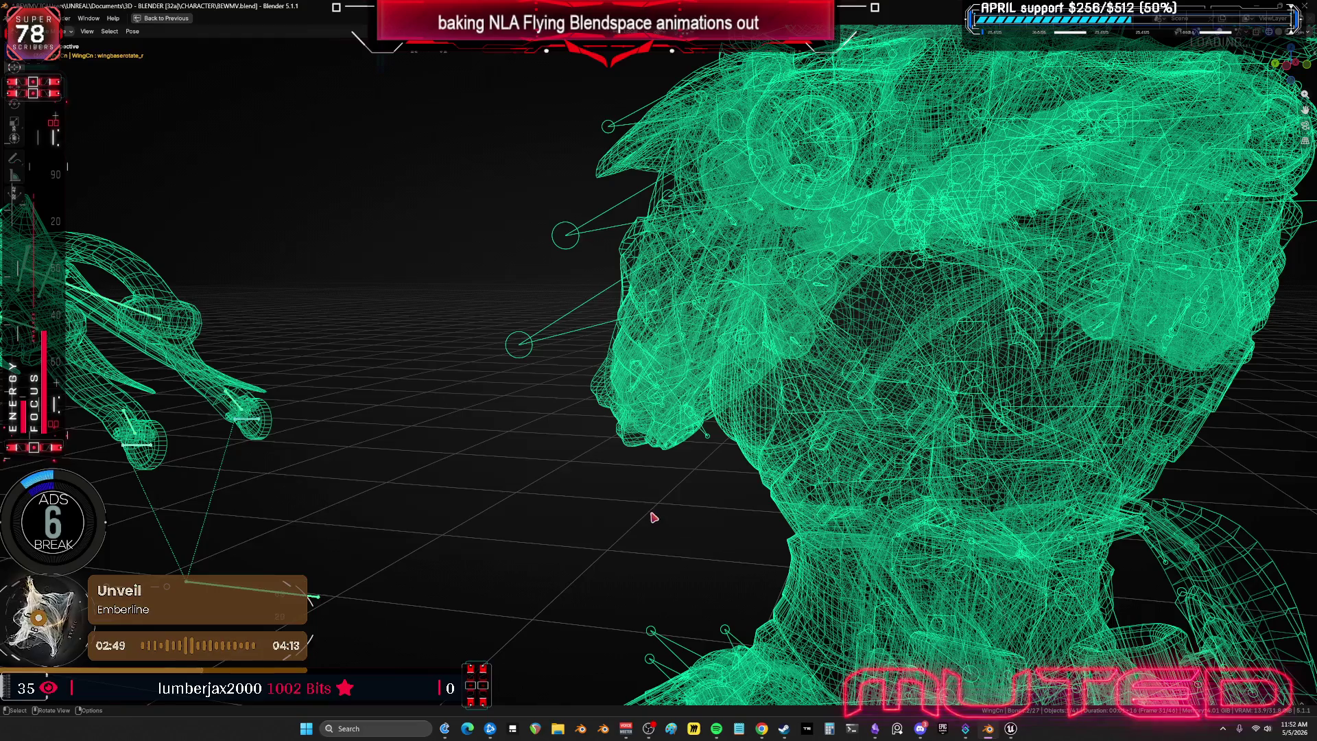
{"action": "key", "text": "ctrl+space"}
{"action": "key", "text": "ctrl+space"}
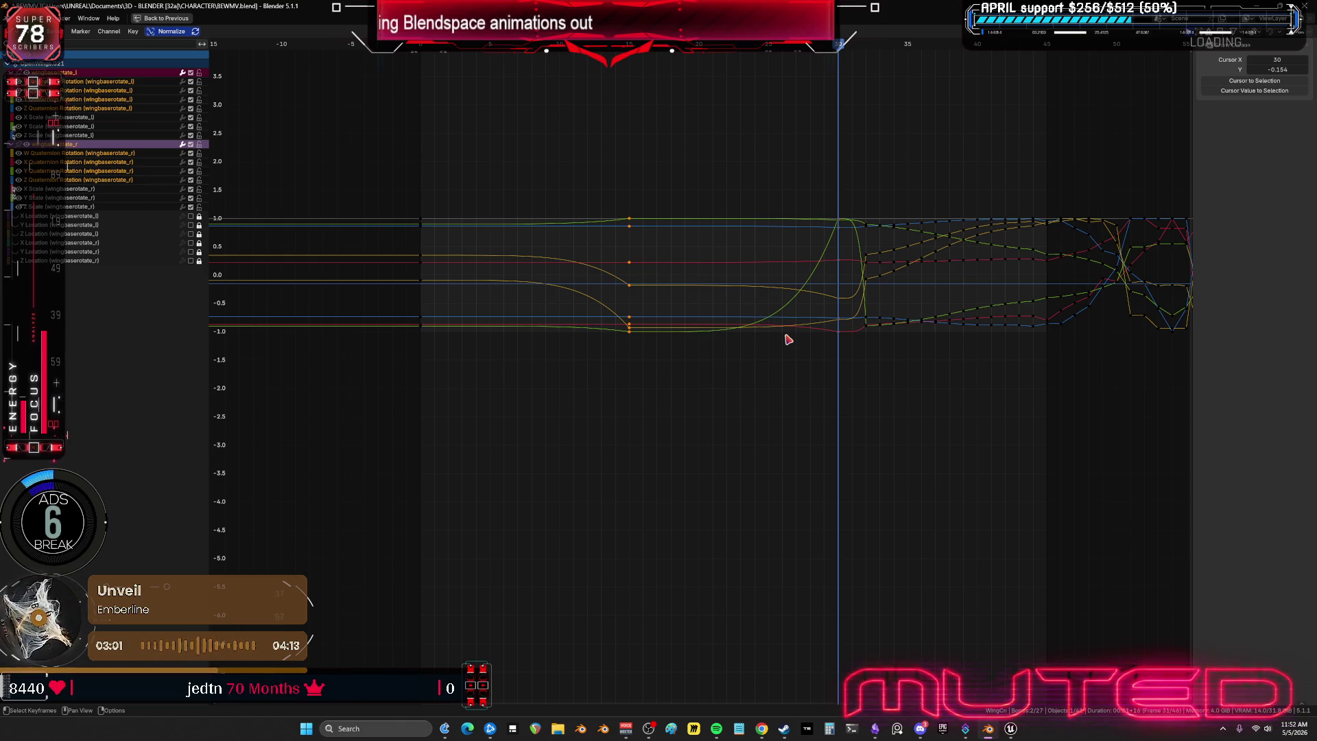
- Set the selected wing curves to Cubic easing interpolation and restore the full layout
{"action": "right_click", "coordinate": [969, 321]}
{"action": "mouse_move", "coordinate": [973, 320]}
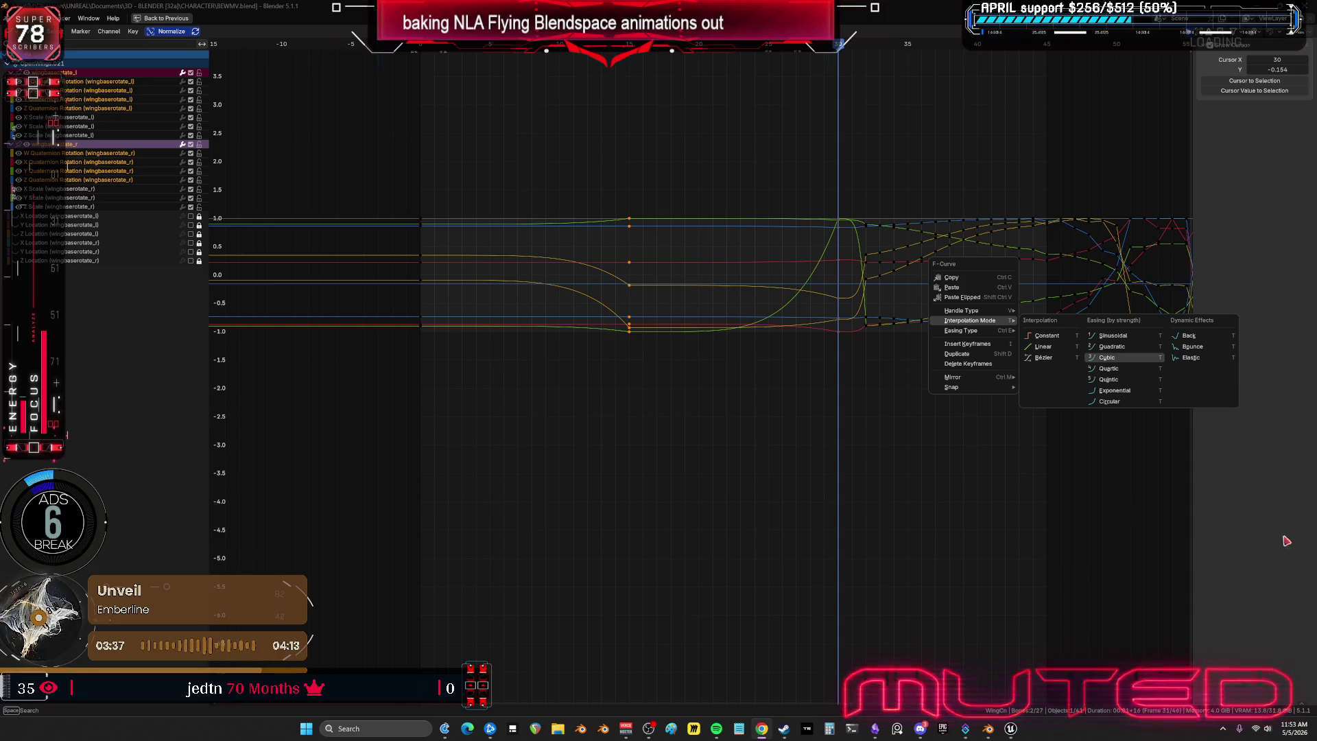
{"action": "left_click", "coordinate": [1125, 357]}
{"action": "key", "text": "ctrl+space"}
{"action": "scroll", "coordinate": [637, 390], "scroll_direction": "down", "scroll_amount": 6}
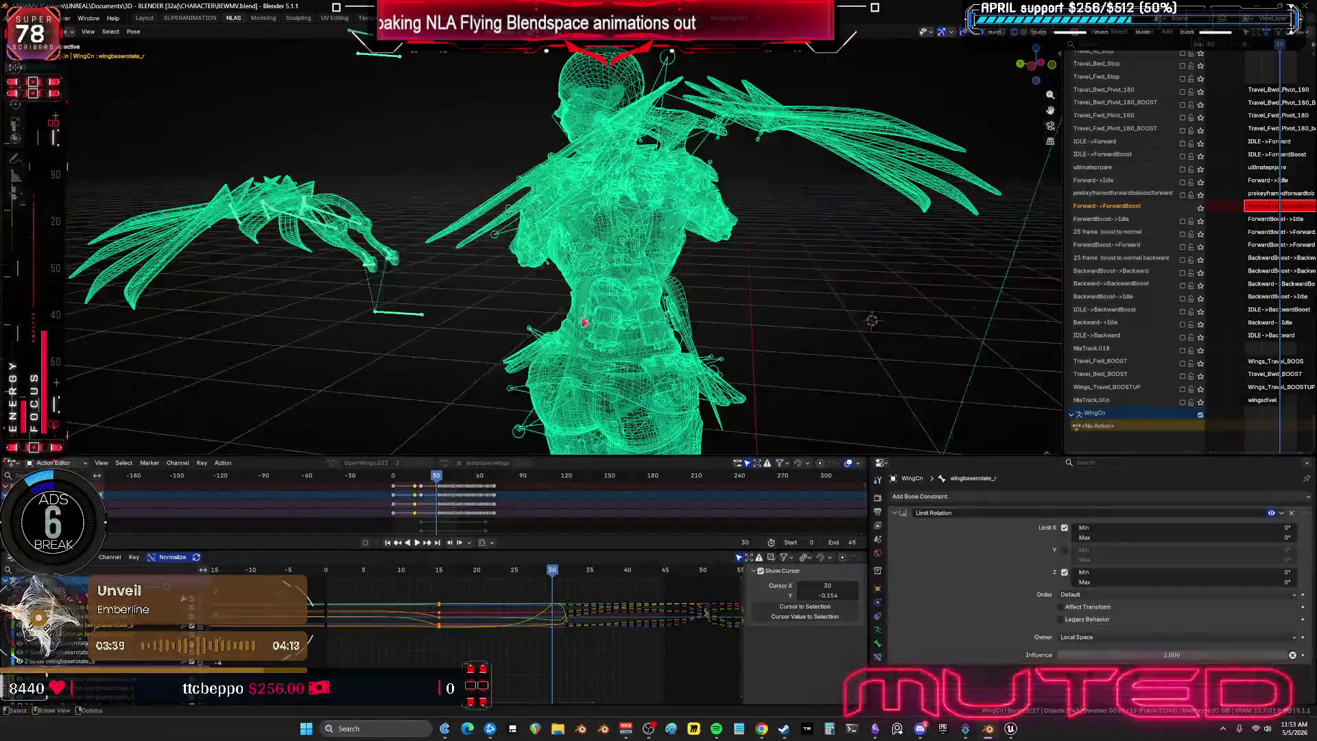
{"action": "scroll", "coordinate": [686, 297], "scroll_direction": "up", "scroll_amount": 5, "text": "alt"}
{"action": "scroll", "coordinate": [674, 300], "scroll_direction": "up", "scroll_amount": 7, "text": "alt"}
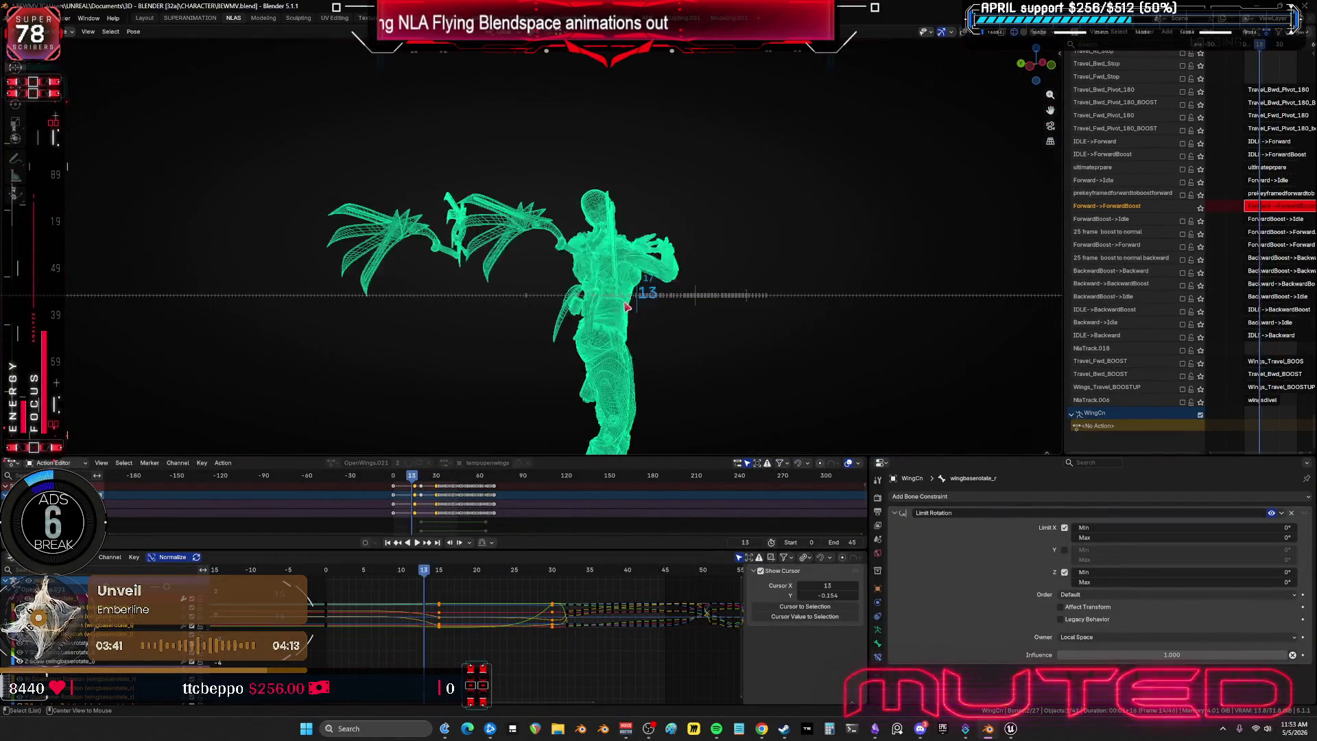
{"action": "scroll", "coordinate": [655, 347], "scroll_direction": "down", "scroll_amount": 12, "text": "alt"}
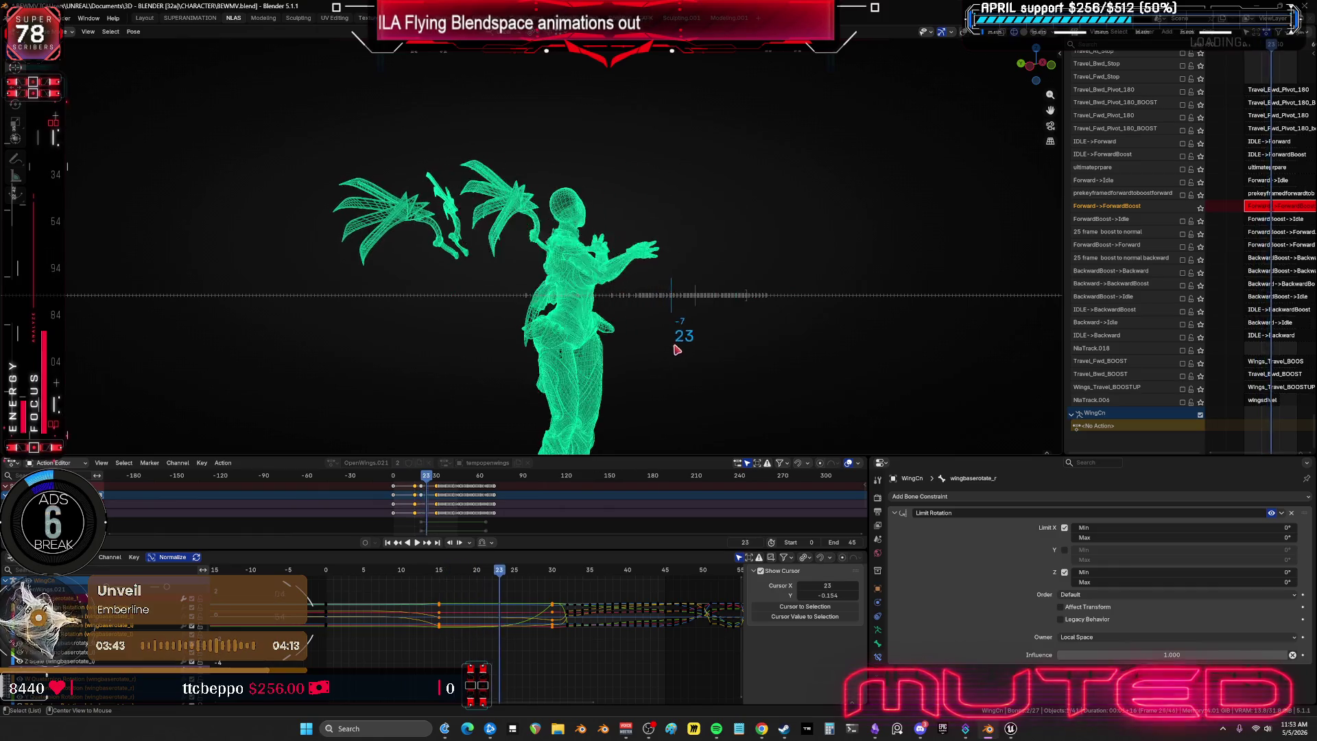
{"action": "scroll", "coordinate": [682, 341], "scroll_direction": "up", "scroll_amount": 9, "text": "alt"}
{"action": "scroll", "coordinate": [671, 364], "scroll_direction": "down", "scroll_amount": 9, "text": "alt"}
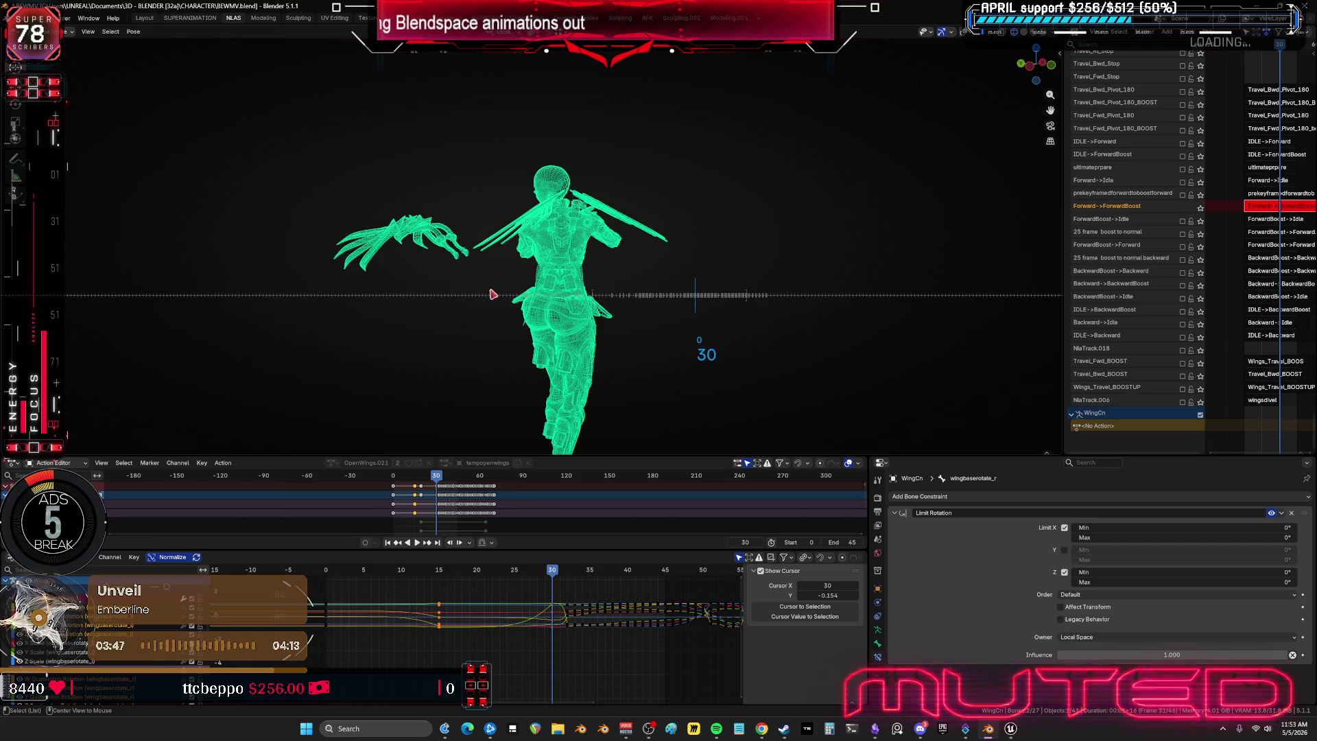
{"action": "mouse_move", "coordinate": [494, 294]}
{"action": "middle_mouse_down"}
{"action": "mouse_move", "coordinate": [480, 285]}
{"action": "mouse_move", "coordinate": [505, 312]}
{"action": "mouse_move", "coordinate": [500, 299]}
{"action": "middle_mouse_up"}
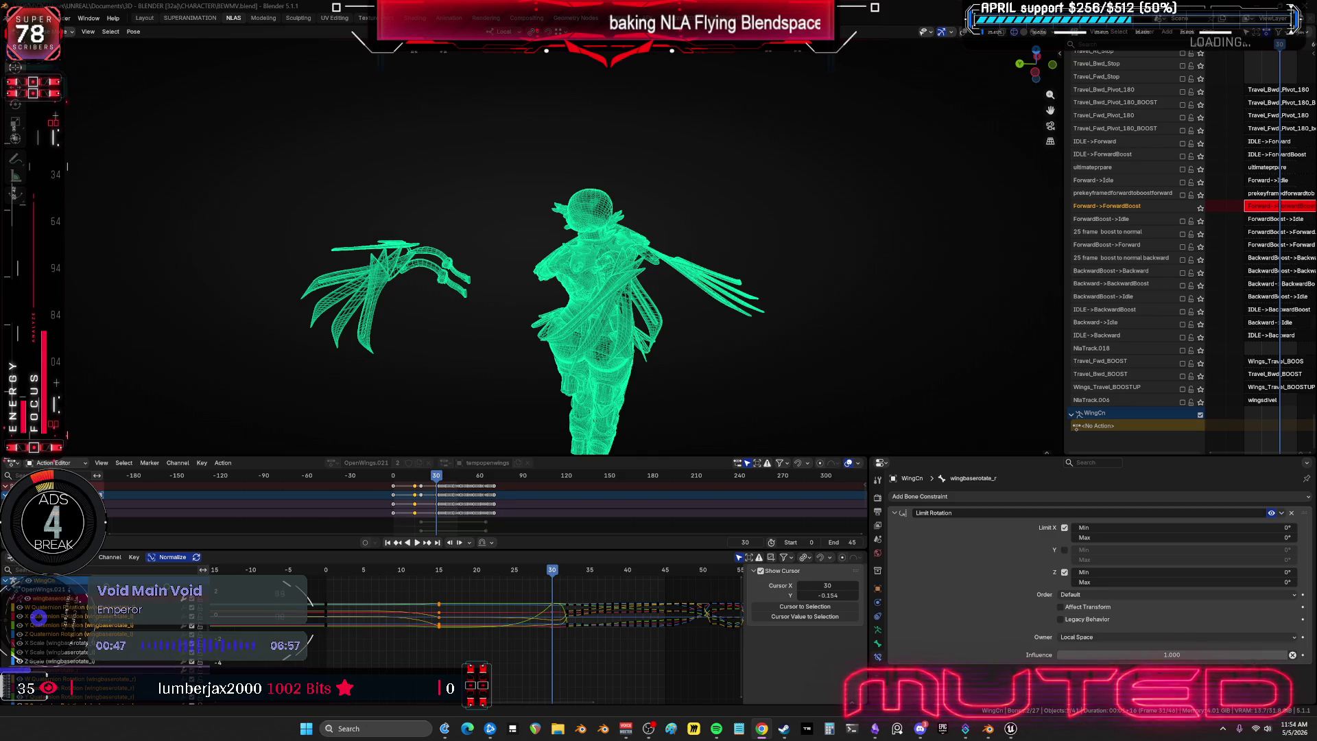
{"action": "left_click", "coordinate": [717, 729]}
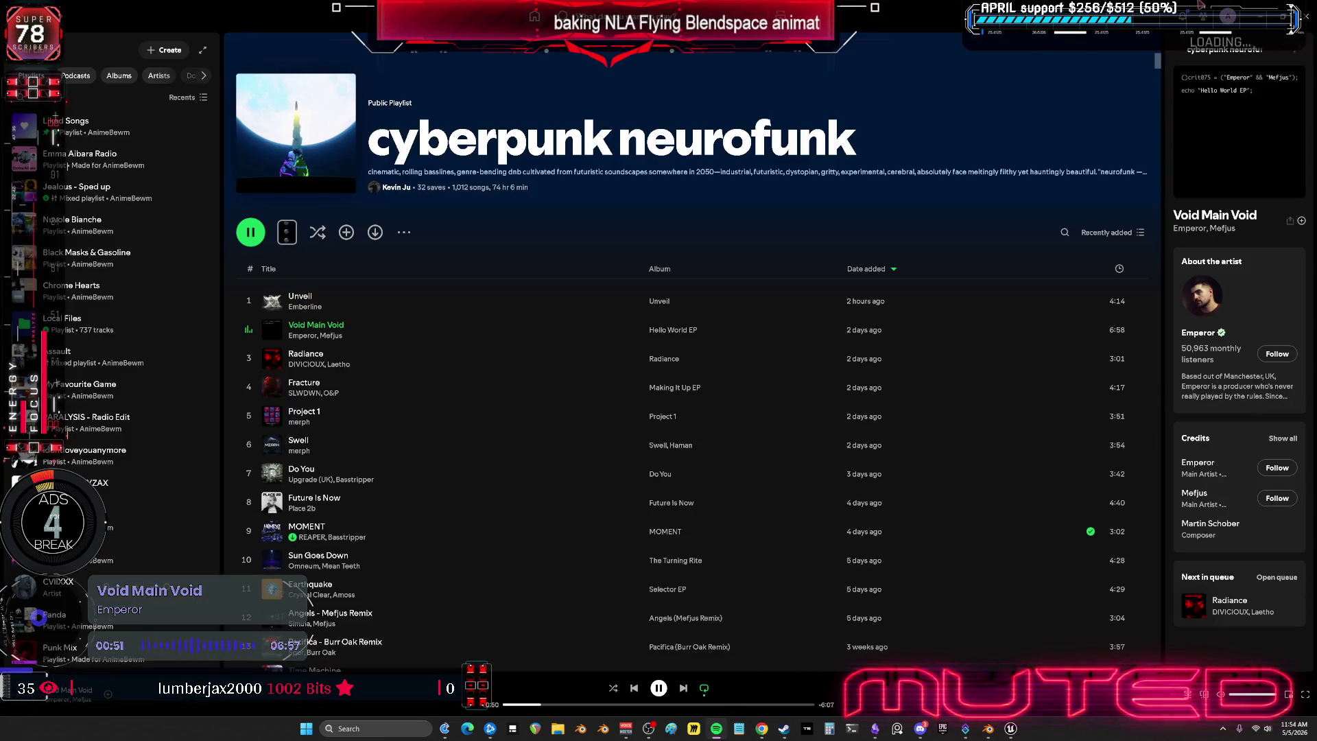
{"action": "key", "text": "alt+Tab"}
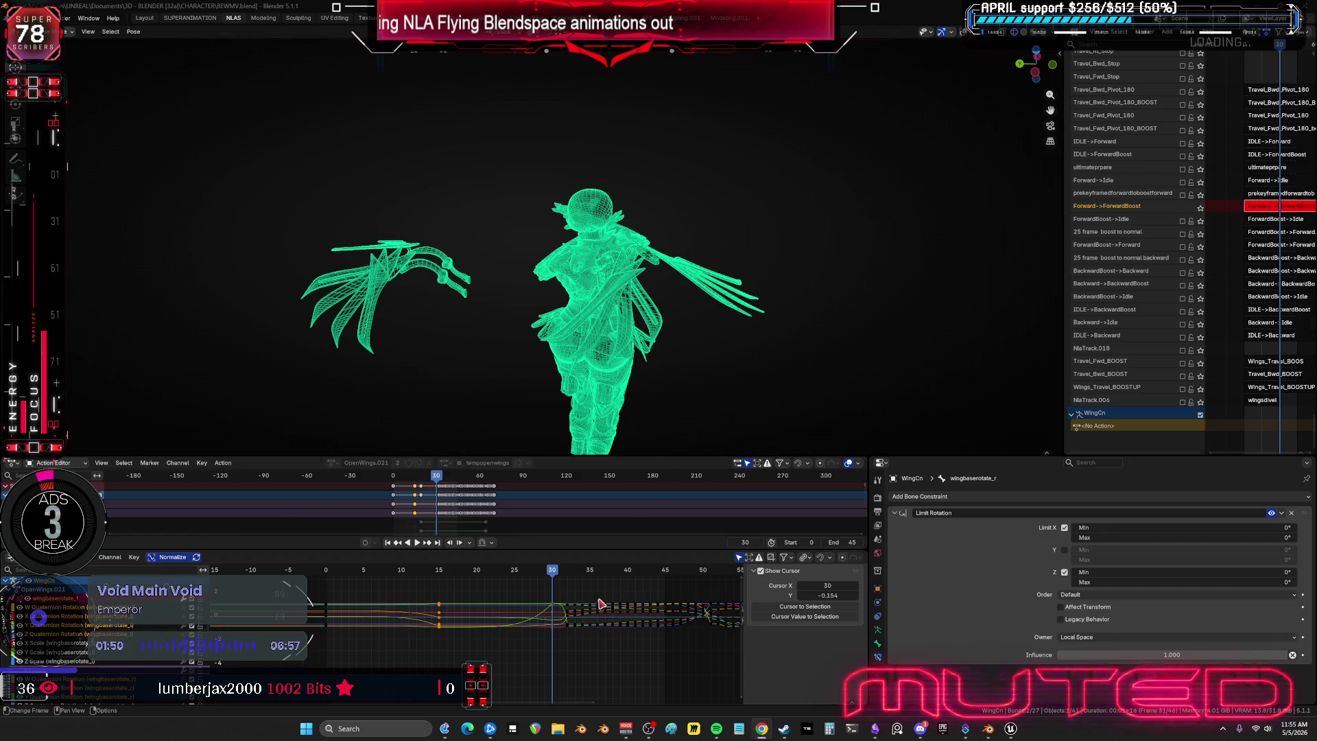
- In the maximized Graph Editor, set the selected wing keyframes to Bézier interpolation
{"action": "key", "text": "ctrl+space"}
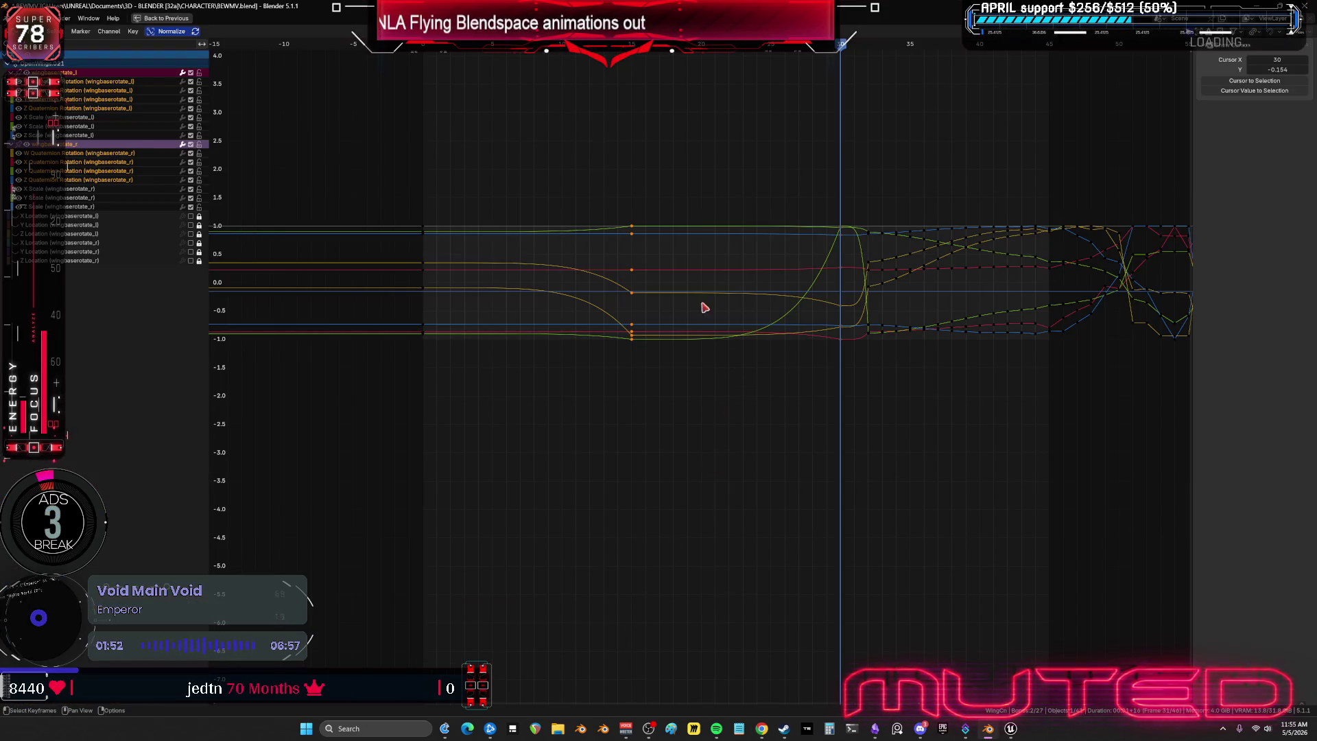
{"action": "mouse_move", "coordinate": [618, 171]}
{"action": "left_mouse_down"}
{"action": "mouse_move", "coordinate": [691, 330]}
{"action": "mouse_move", "coordinate": [853, 409]}
{"action": "left_mouse_up"}
{"action": "right_click", "coordinate": [848, 314]}
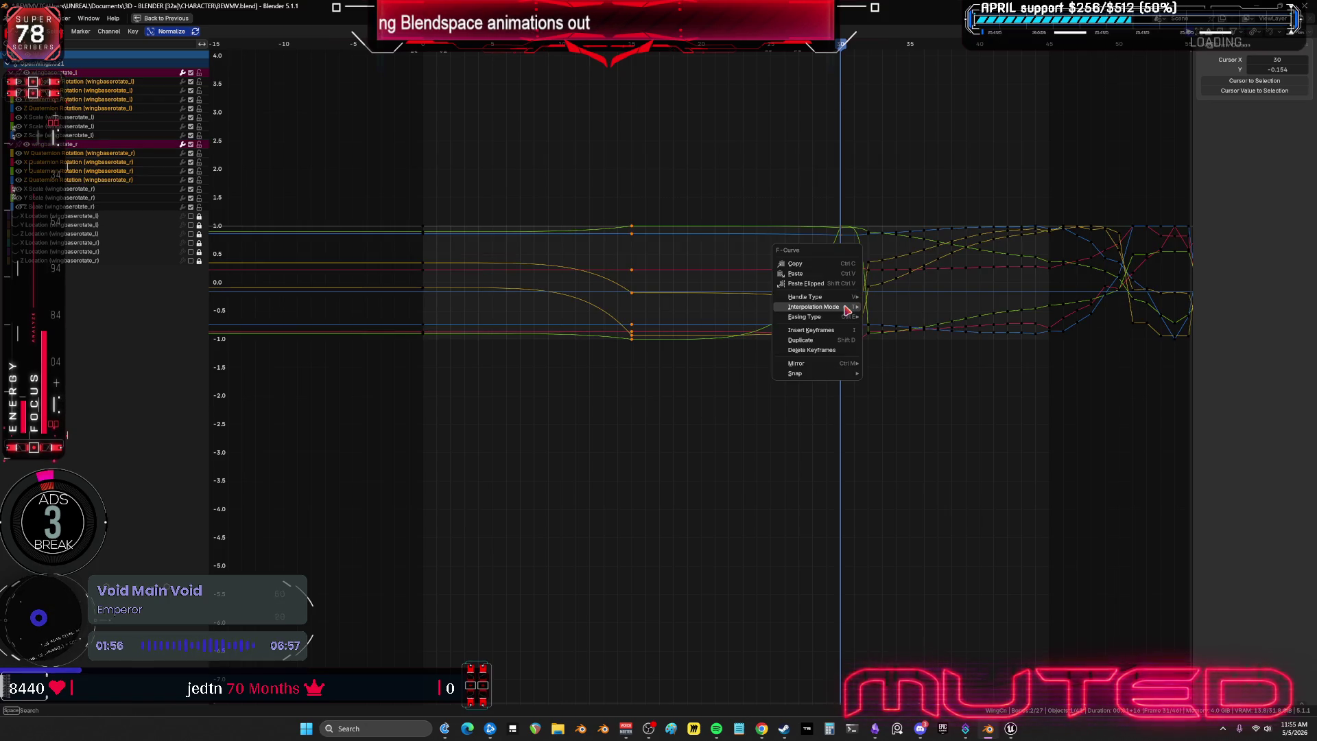
{"action": "mouse_move", "coordinate": [847, 309]}
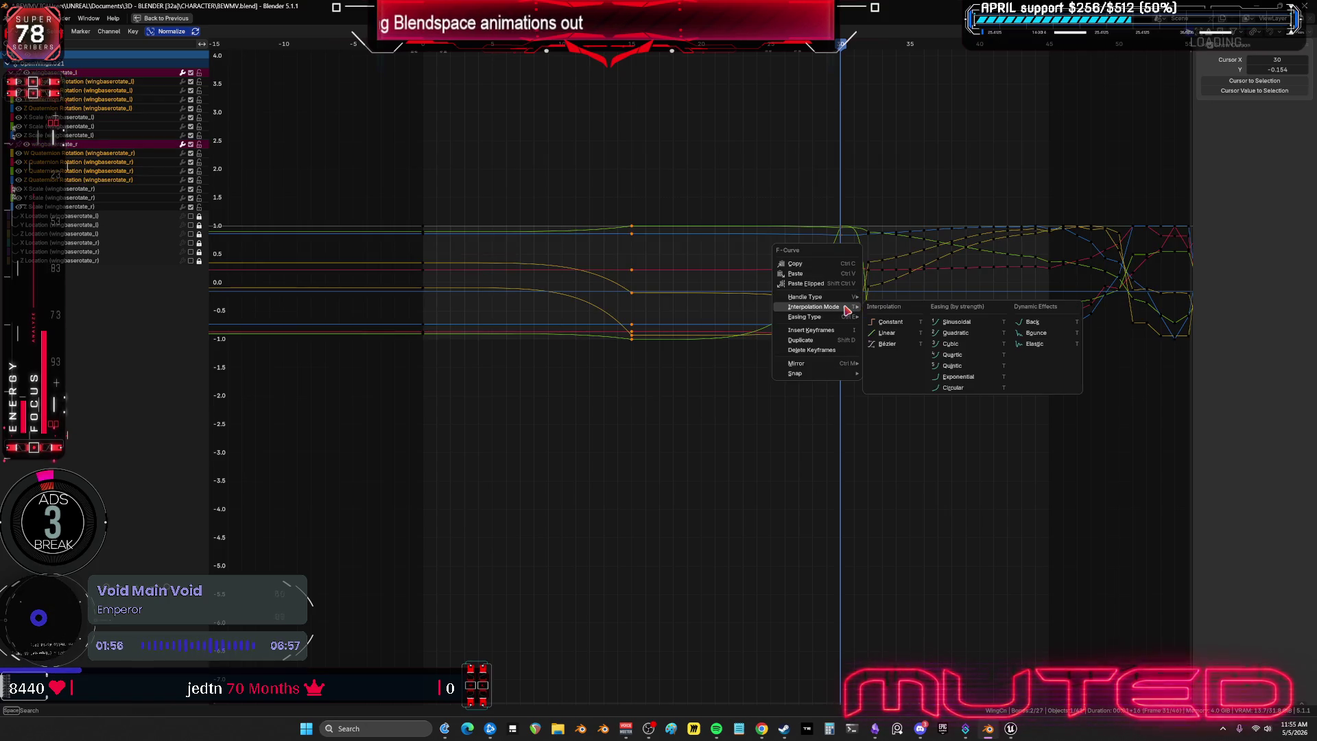
{"action": "left_click", "coordinate": [879, 343]}
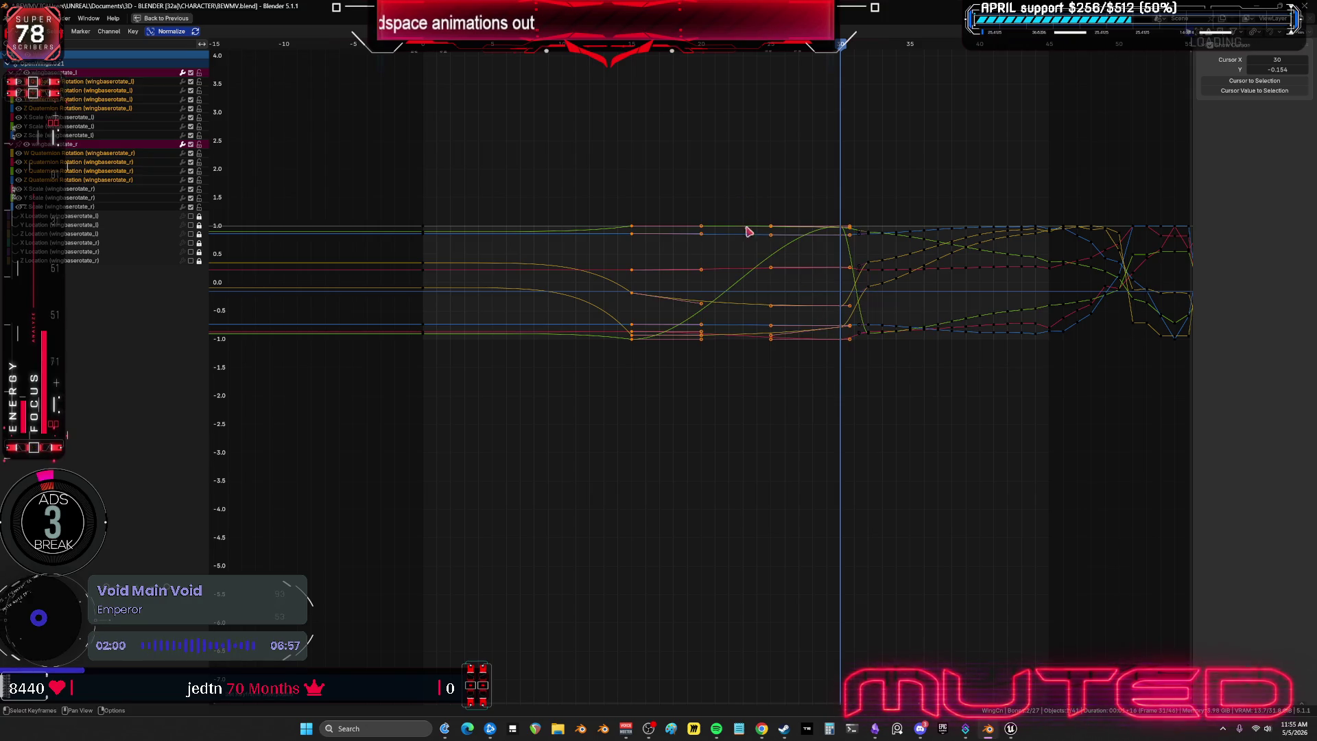
- Slide the key column near frame 22.5 two frames earlier and restore the layout
{"action": "left_click_drag", "start_coordinate": [740, 184], "coordinate": [803, 433]}
{"action": "key", "text": "g"}
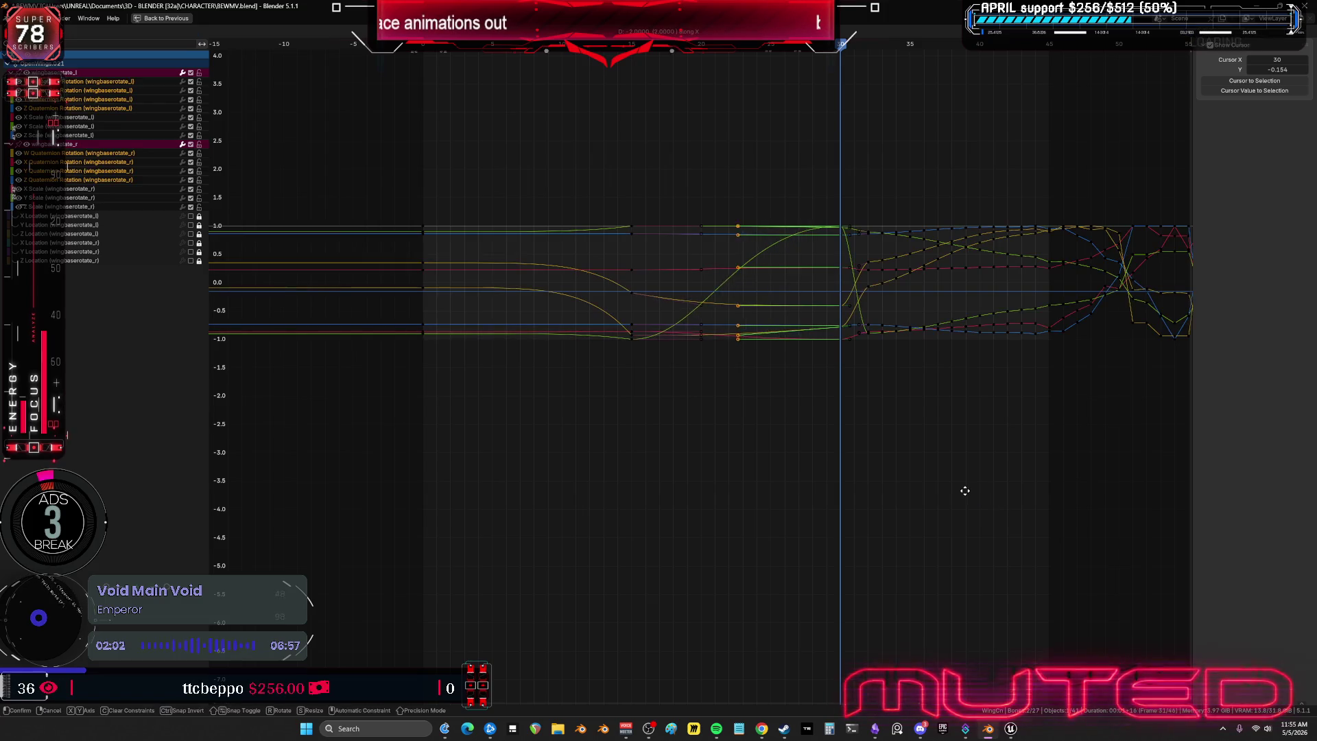
{"action": "left_click", "coordinate": [932, 497]}
{"action": "key", "text": "ctrl+alt+space"}
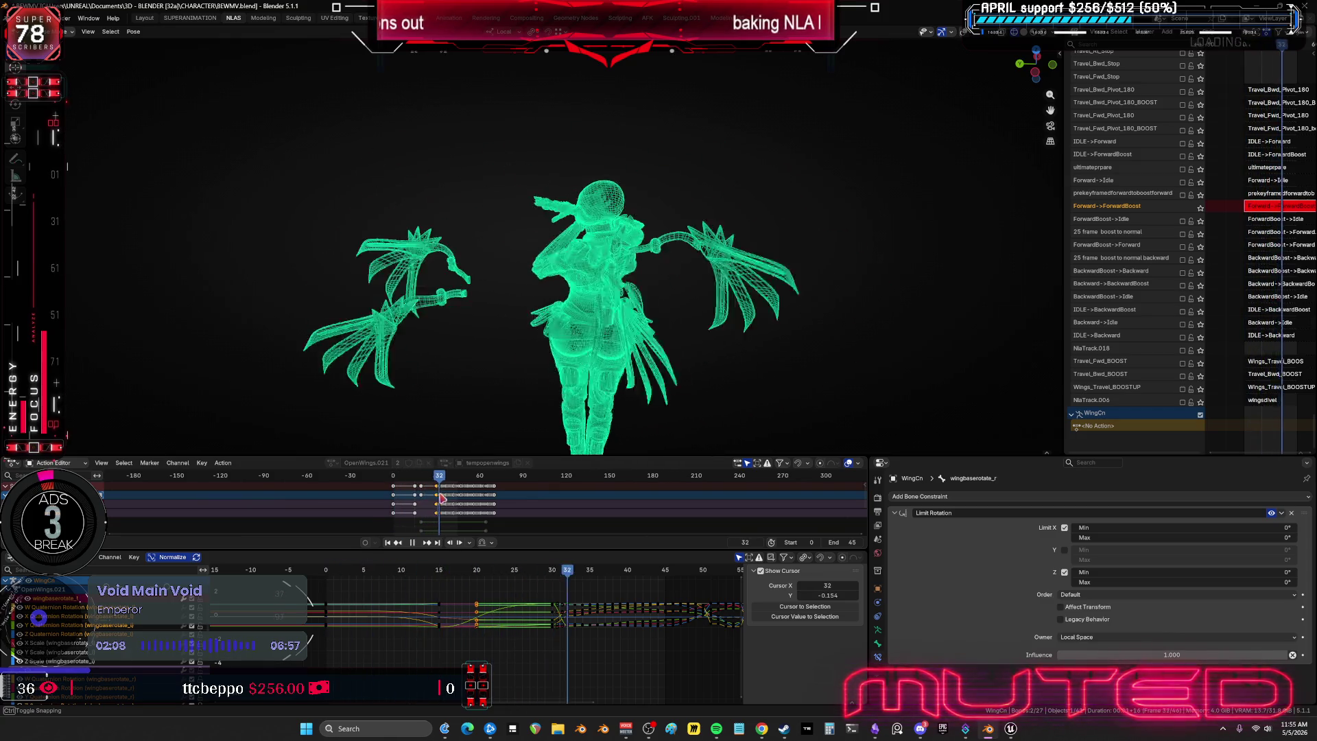
- Stop playback and frame a close side view of the right wing bones
{"action": "key", "text": "space"}
{"action": "mouse_move", "coordinate": [484, 261]}
{"action": "middle_mouse_down"}
{"action": "mouse_move", "coordinate": [670, 271]}
{"action": "mouse_move", "coordinate": [611, 295]}
{"action": "mouse_move", "coordinate": [638, 255]}
{"action": "middle_mouse_up"}
{"action": "key", "text": "shift+alt+z"}
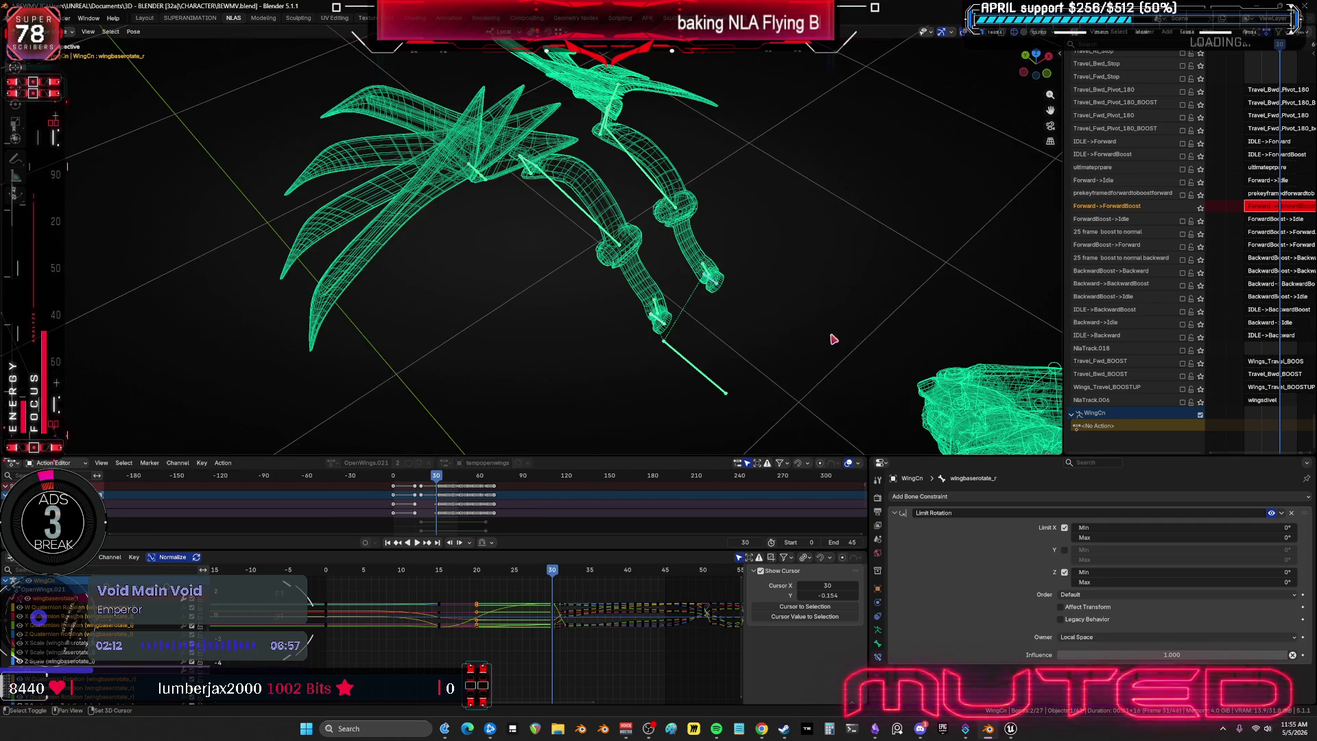
{"action": "scroll", "coordinate": [788, 325], "scroll_direction": "up", "scroll_amount": 4}
{"action": "mouse_move", "coordinate": [689, 300]}
{"action": "middle_mouse_down"}
{"action": "mouse_move", "coordinate": [729, 273]}
{"action": "mouse_move", "coordinate": [628, 323]}
{"action": "mouse_move", "coordinate": [435, 192]}
{"action": "mouse_move", "coordinate": [629, 268]}
{"action": "mouse_move", "coordinate": [532, 258]}
{"action": "mouse_move", "coordinate": [300, 198]}
{"action": "middle_mouse_up"}
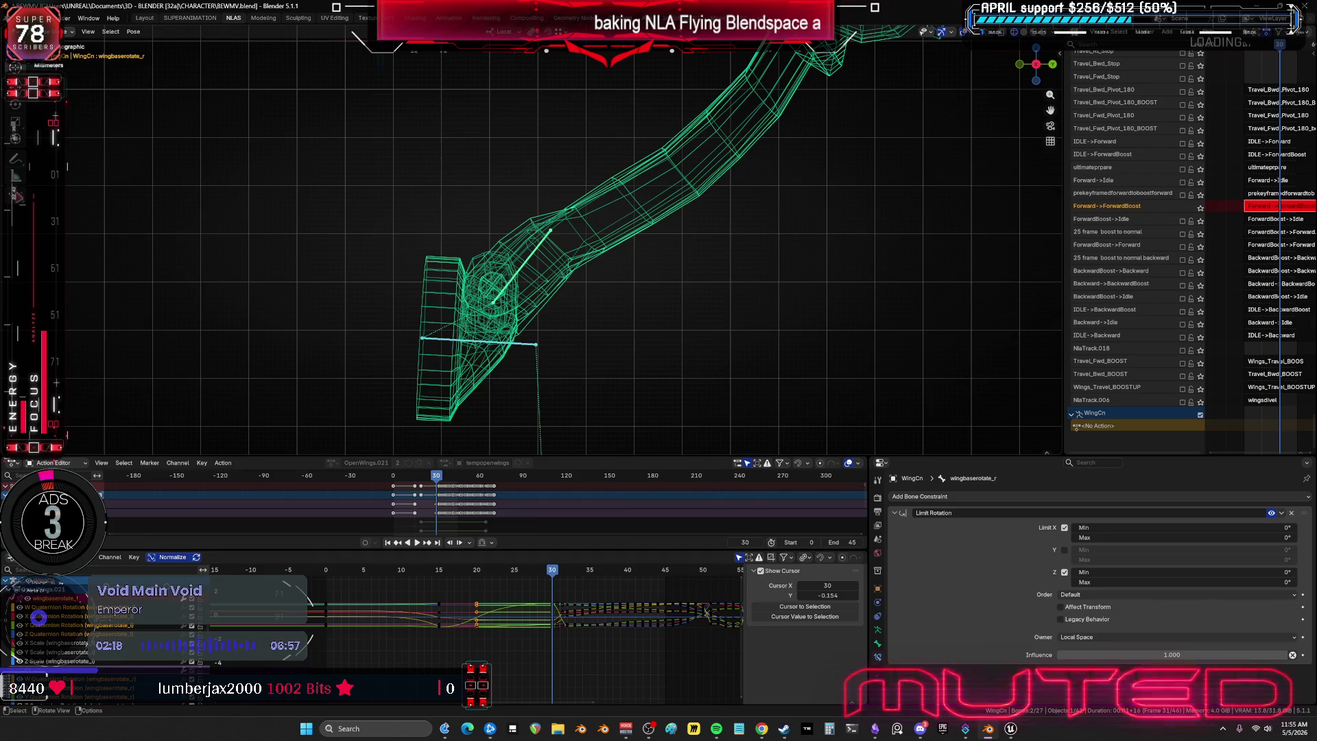
- Draw an annotation stroke along the right wing's lower edge, then disable Limit Rotation
{"action": "left_click", "coordinate": [15, 158]}
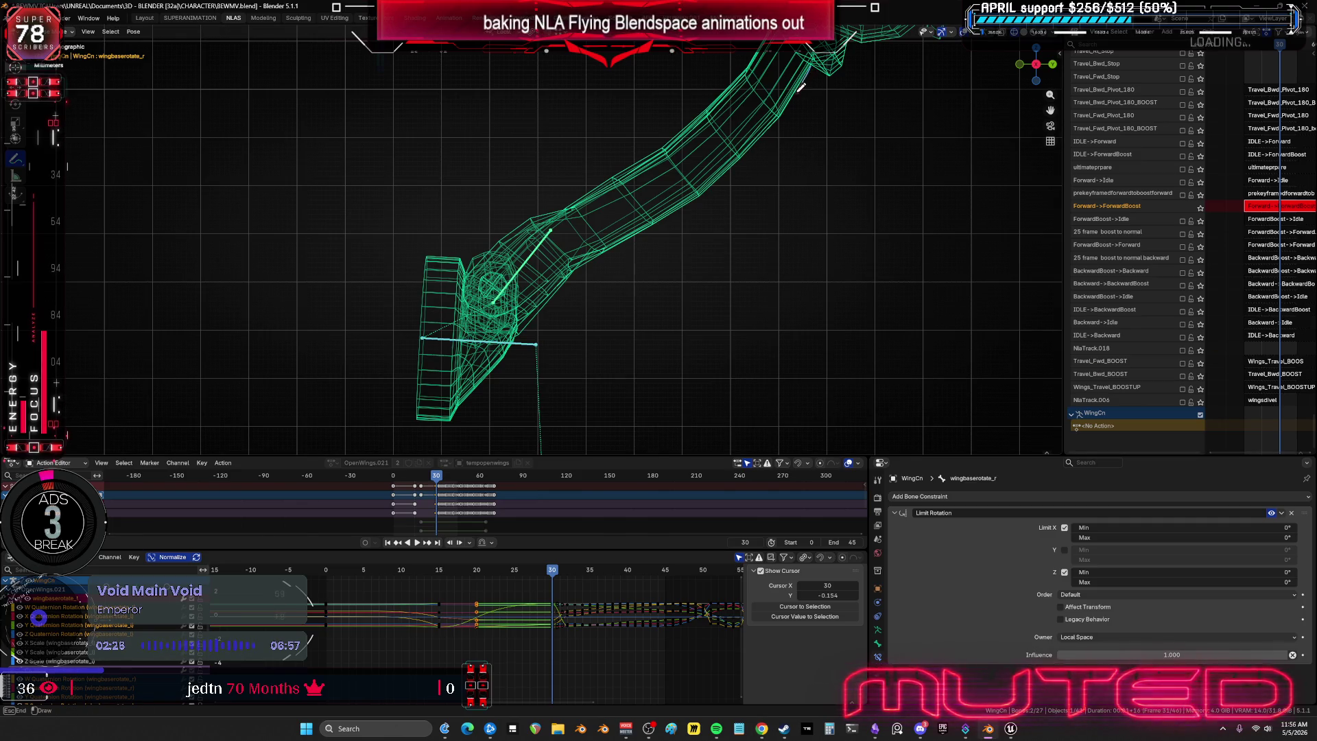
{"action": "mouse_move", "coordinate": [786, 106]}
{"action": "left_mouse_down"}
{"action": "mouse_move", "coordinate": [713, 184]}
{"action": "mouse_move", "coordinate": [542, 302]}
{"action": "mouse_move", "coordinate": [477, 401]}
{"action": "mouse_move", "coordinate": [393, 430]}
{"action": "left_mouse_up"}
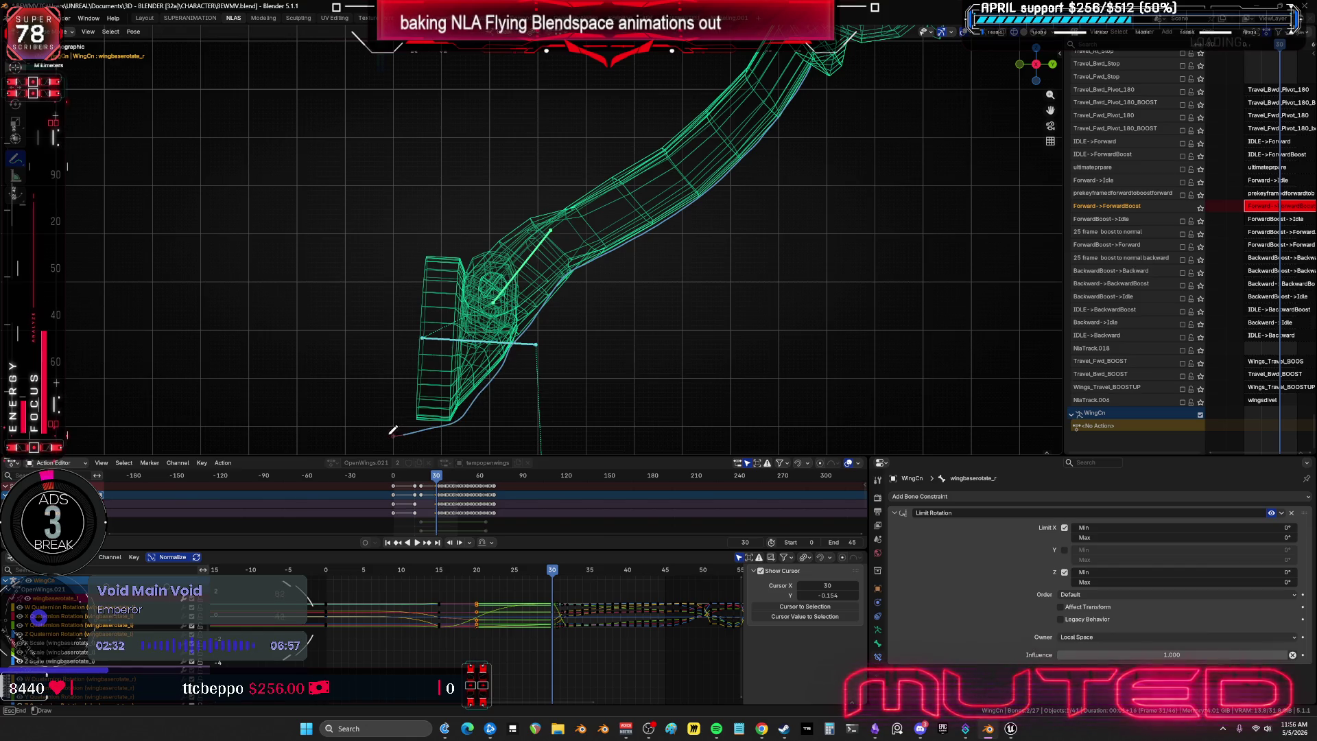
{"action": "key", "text": "Escape"}
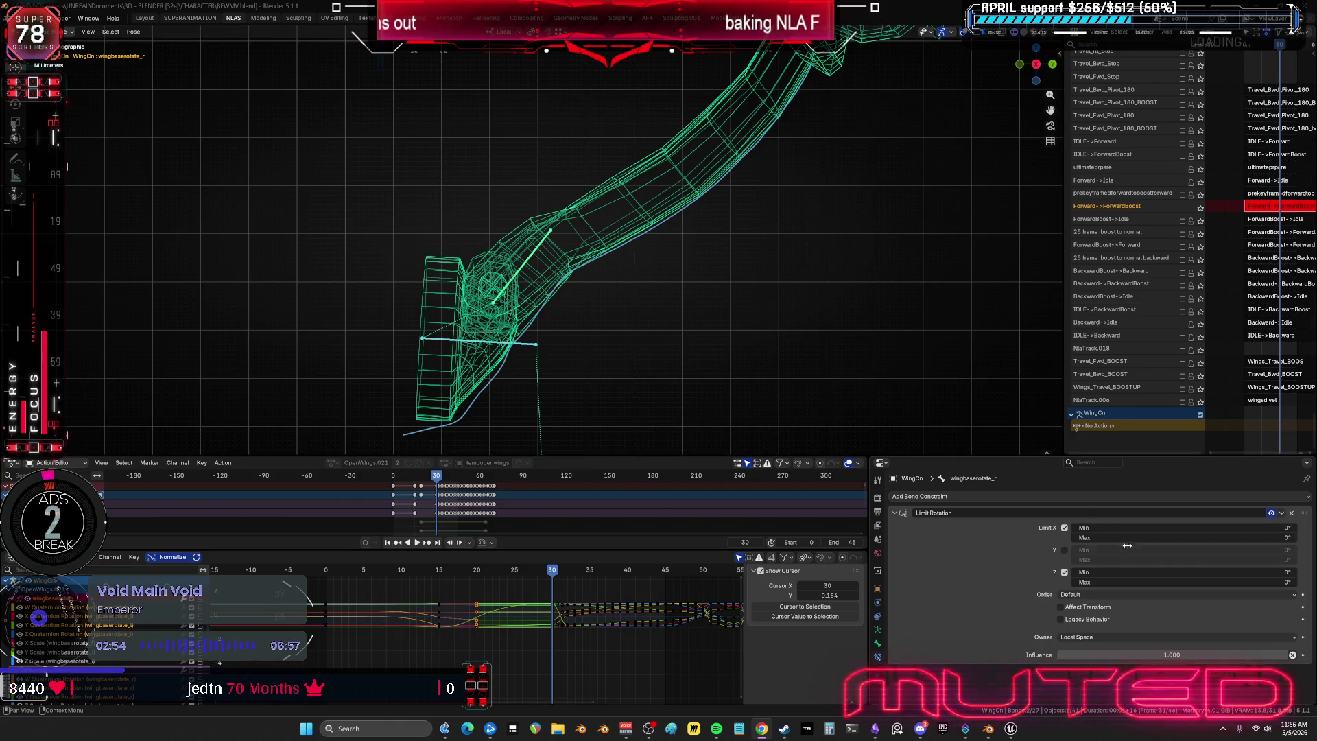
{"action": "left_click", "coordinate": [1270, 513]}
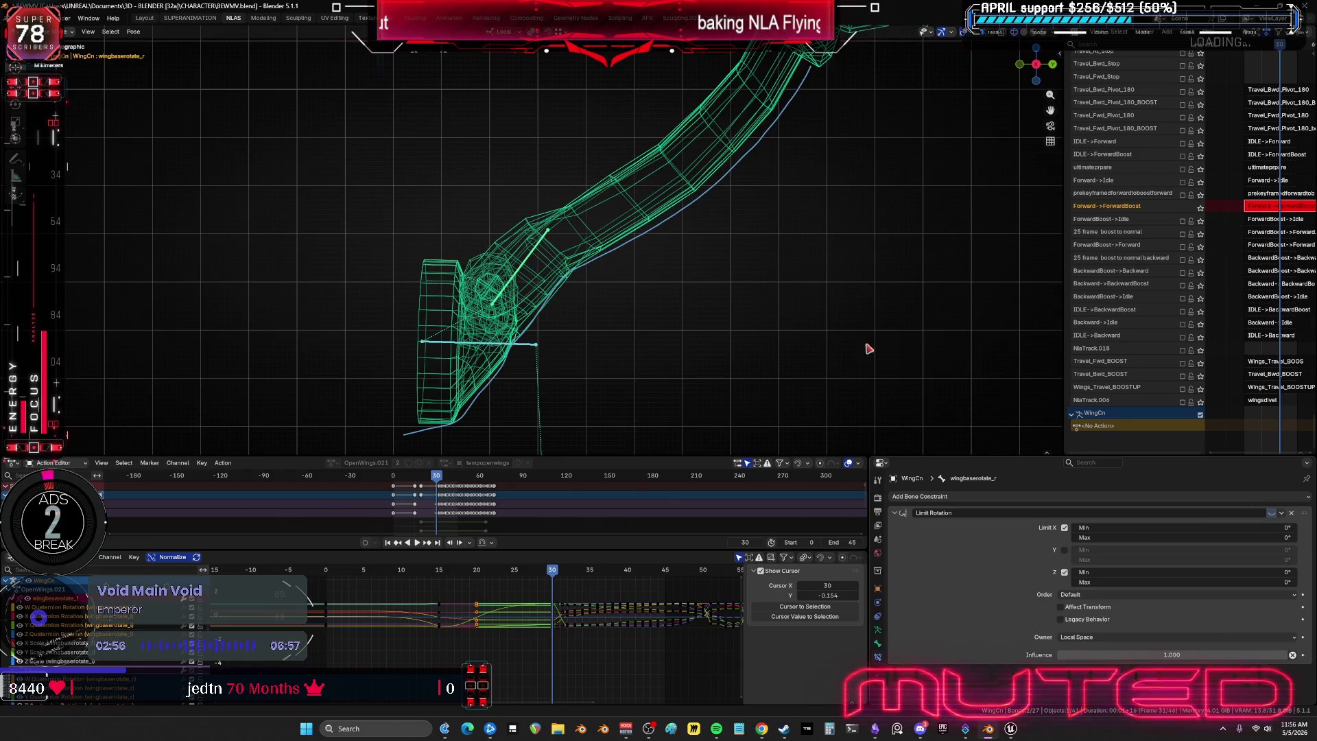
- Rotate the wing base bone on its local Y axis and key its rotation at frame 30
{"action": "left_click", "coordinate": [133, 31]}
{"action": "mouse_move", "coordinate": [179, 53]}
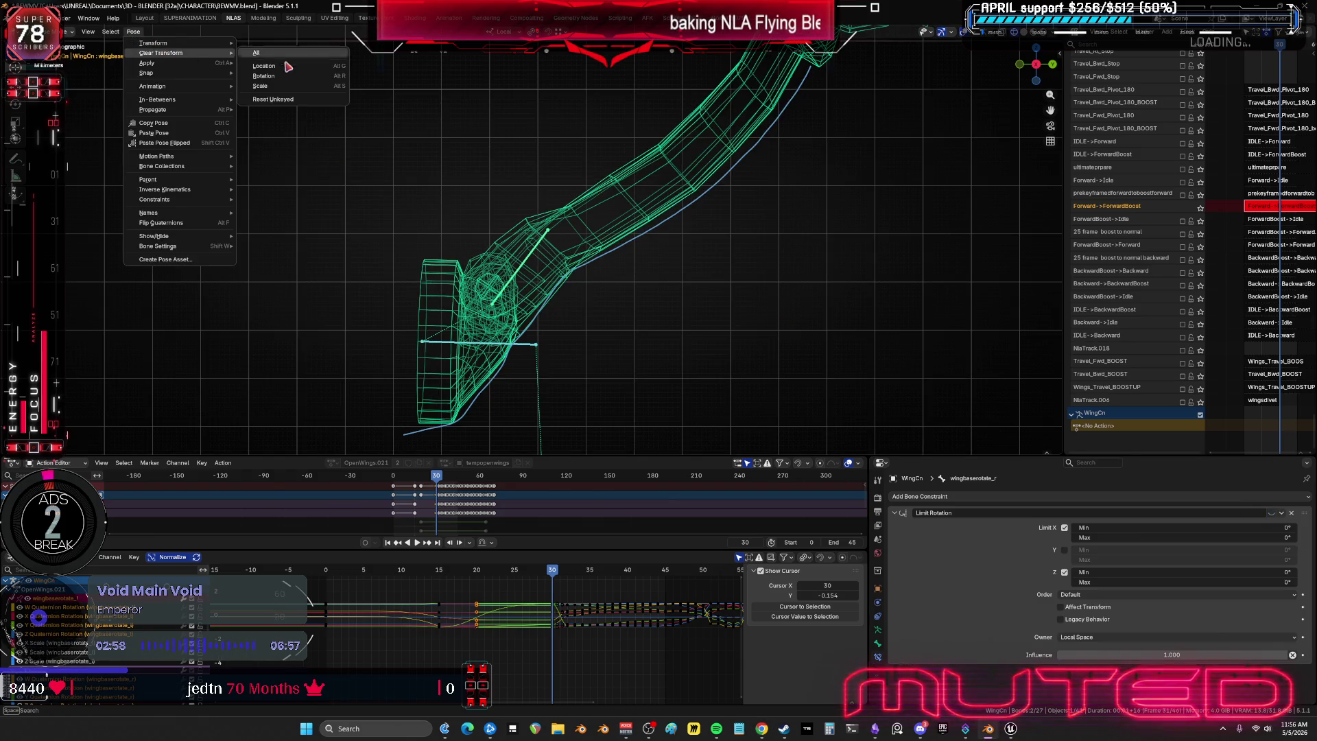
{"action": "middle_click_drag", "start_coordinate": [357, 109], "coordinate": [544, 220]}
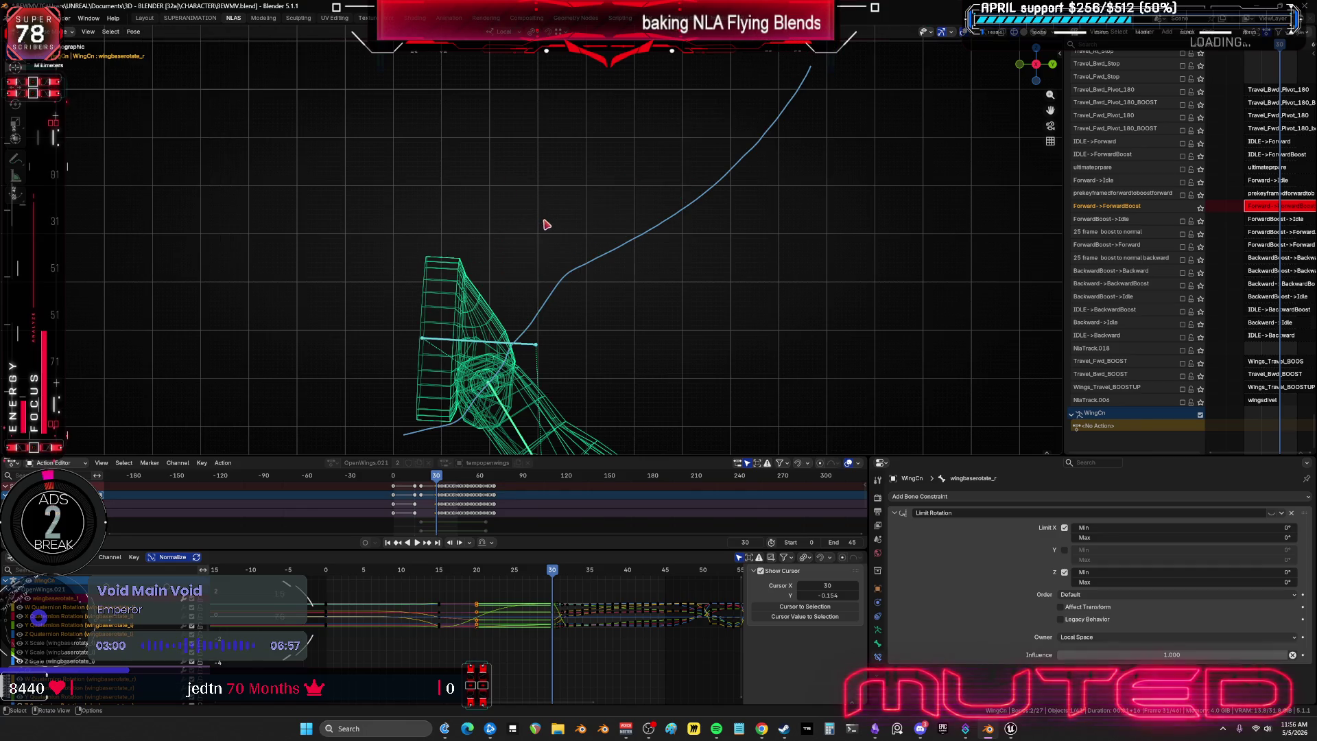
{"action": "key", "text": "r"}
{"action": "key", "text": "z"}
{"action": "key", "text": "z"}
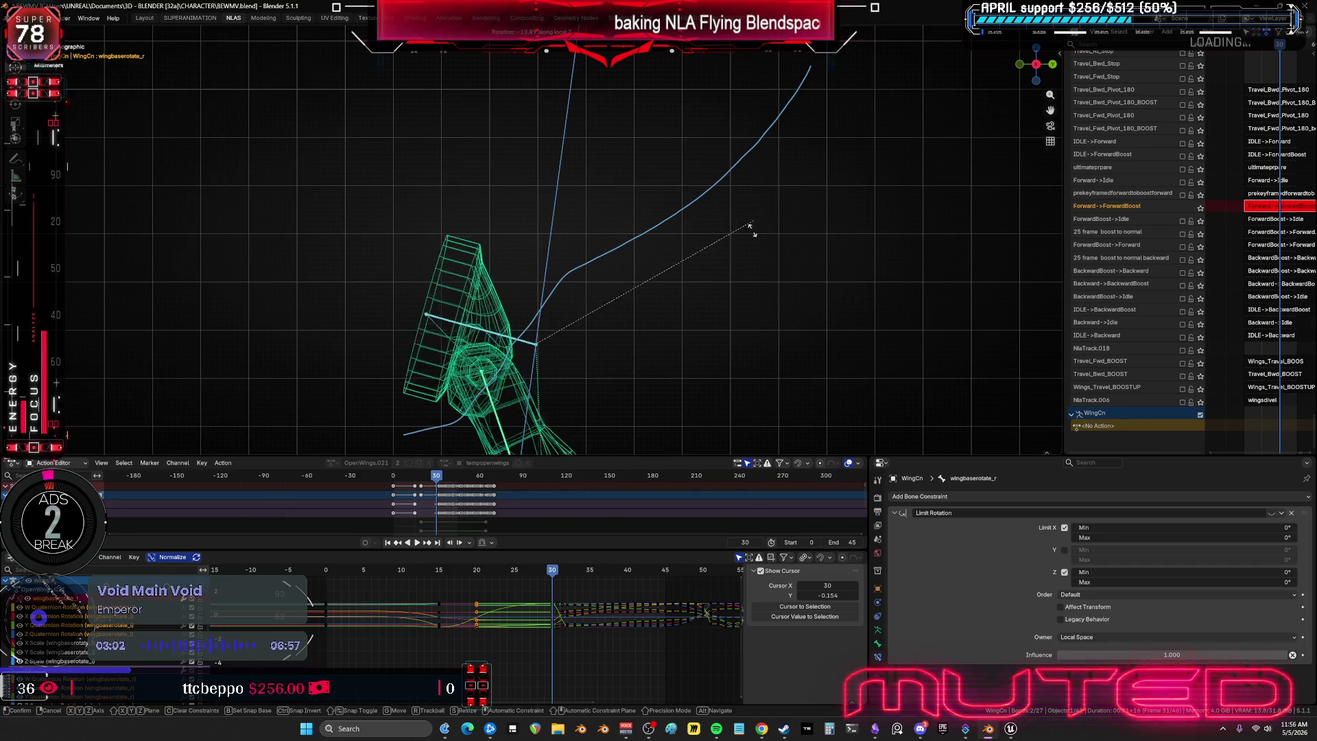
{"action": "key", "text": "y"}
{"action": "key", "text": "y"}
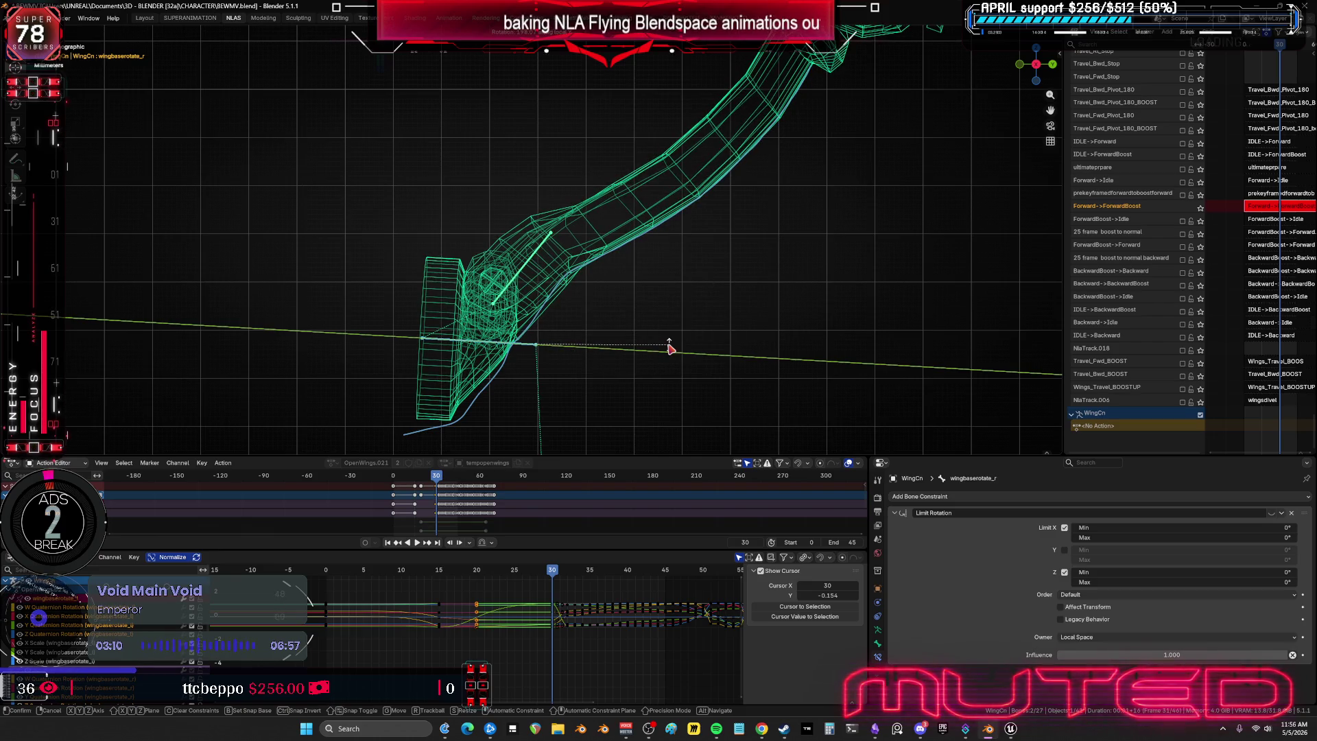
{"action": "left_click", "coordinate": [670, 336]}
{"action": "mouse_move", "coordinate": [670, 317]}
{"action": "middle_mouse_down"}
{"action": "mouse_move", "coordinate": [720, 297]}
{"action": "mouse_move", "coordinate": [776, 320]}
{"action": "mouse_move", "coordinate": [652, 264]}
{"action": "middle_mouse_up"}
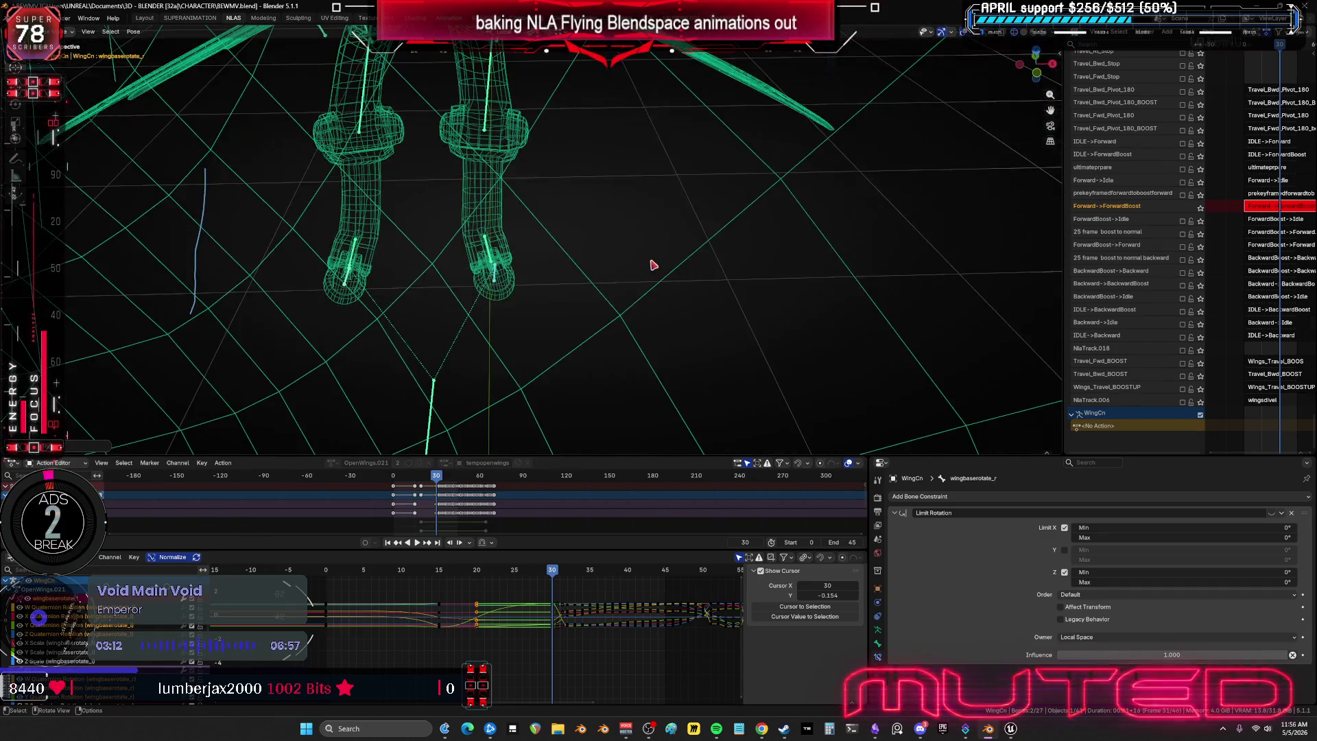
{"action": "key", "text": "k"}
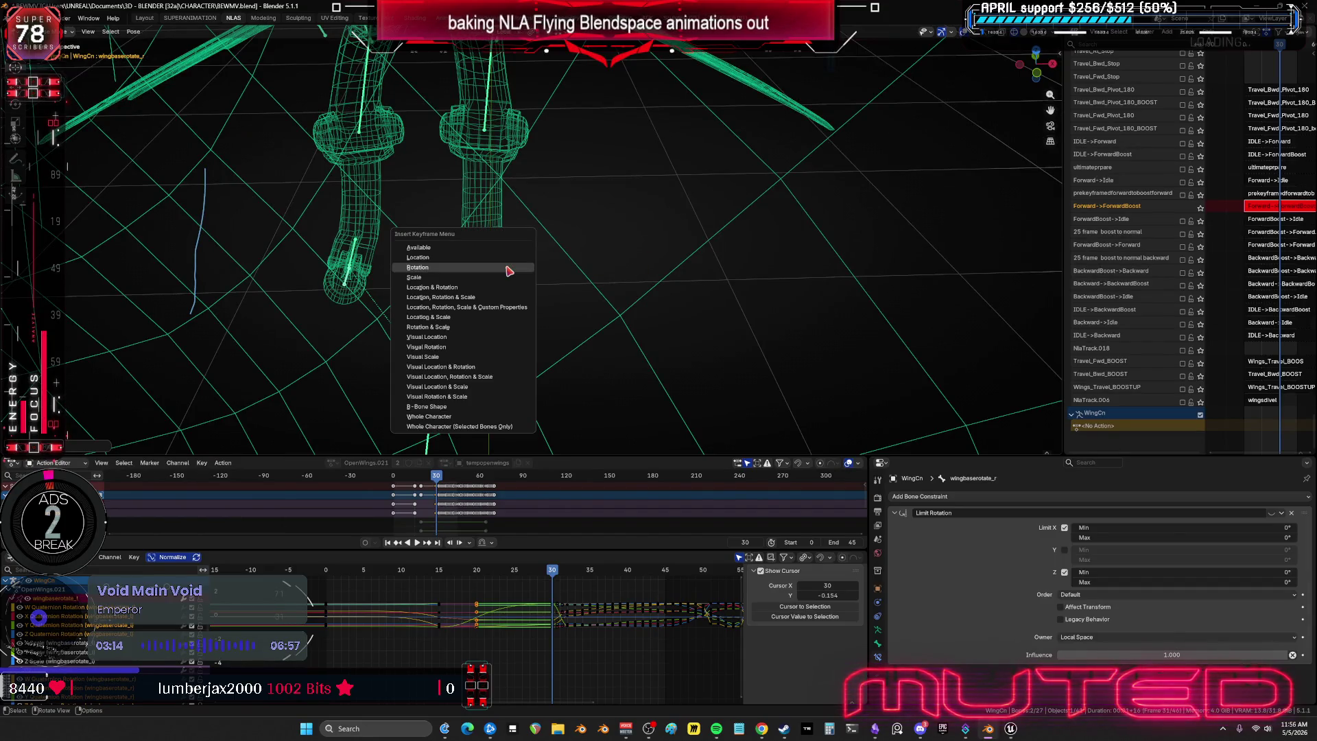
{"action": "left_click", "coordinate": [508, 278]}
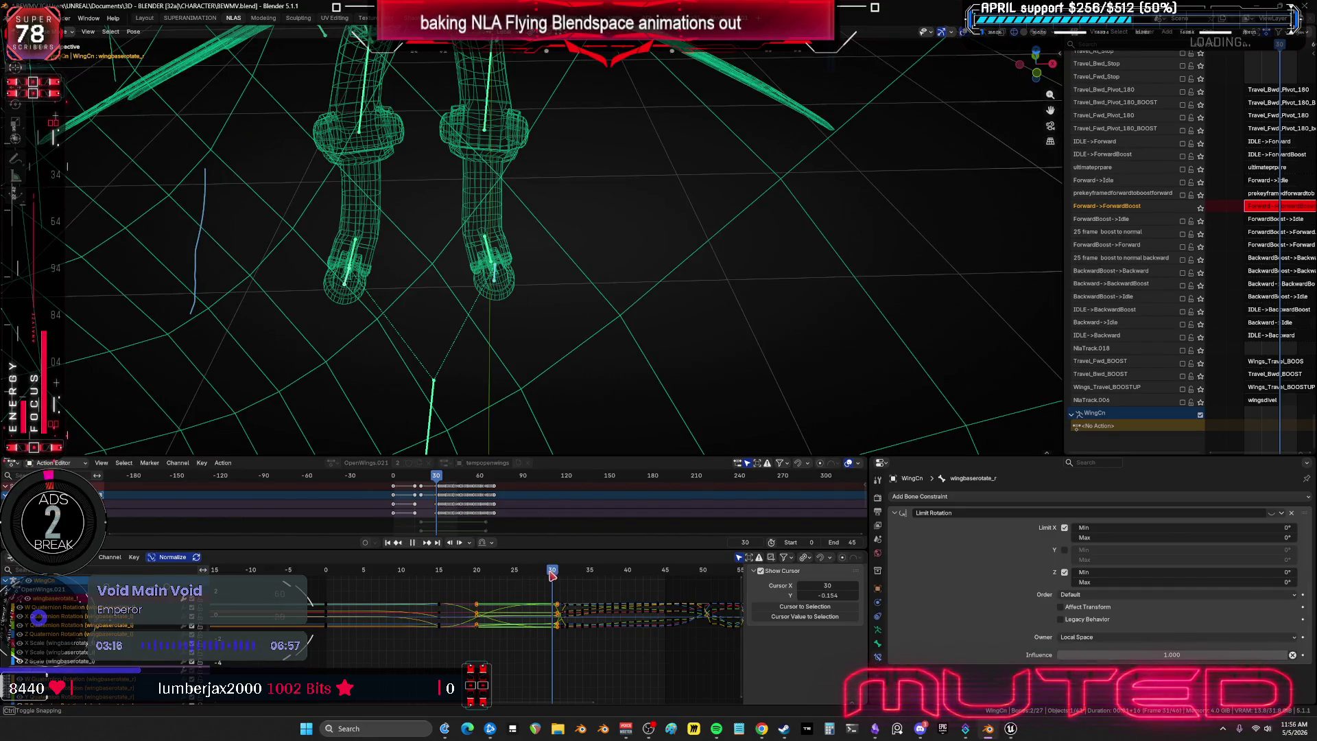
- Review the wing pose around frame 28 and play back the animation
{"action": "mouse_move", "coordinate": [537, 570]}
{"action": "left_mouse_down"}
{"action": "mouse_move", "coordinate": [441, 574]}
{"action": "mouse_move", "coordinate": [495, 583]}
{"action": "left_mouse_up"}
{"action": "key", "text": "r"}
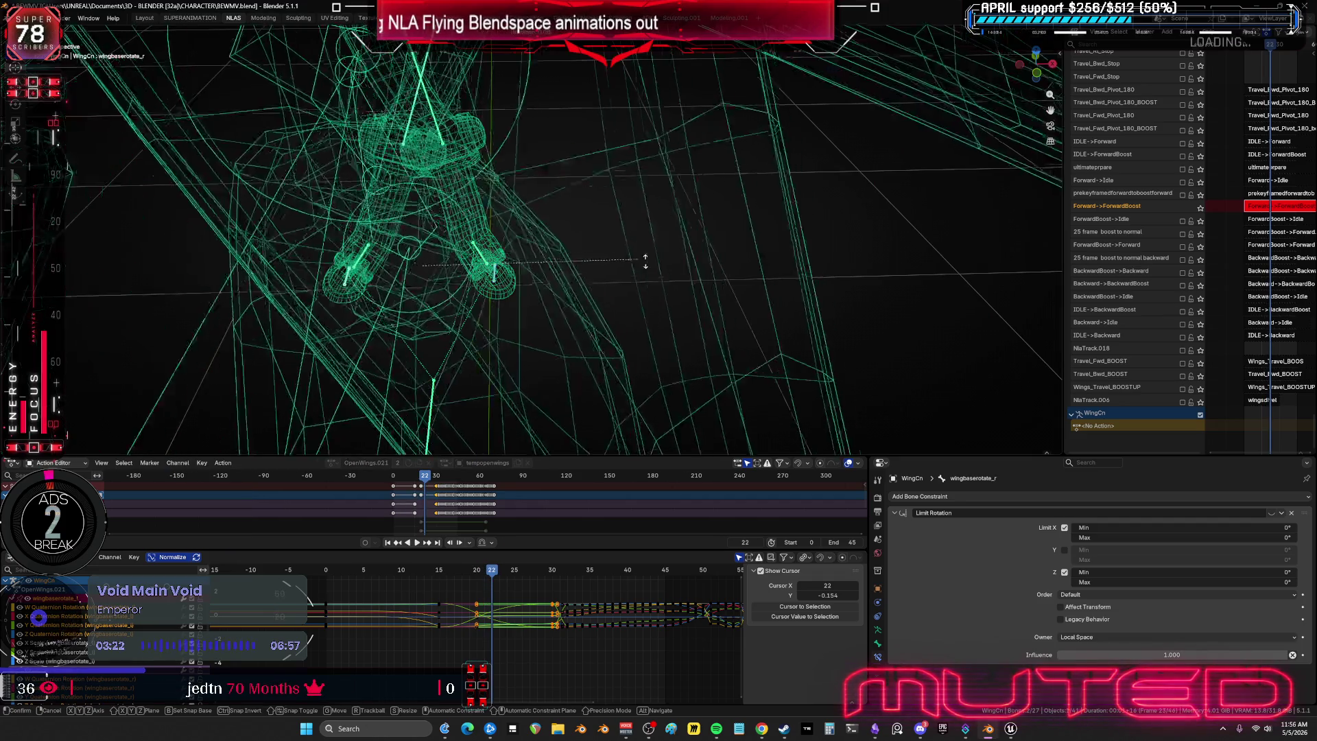
{"action": "right_click", "coordinate": [661, 257]}
{"action": "key", "text": "space"}
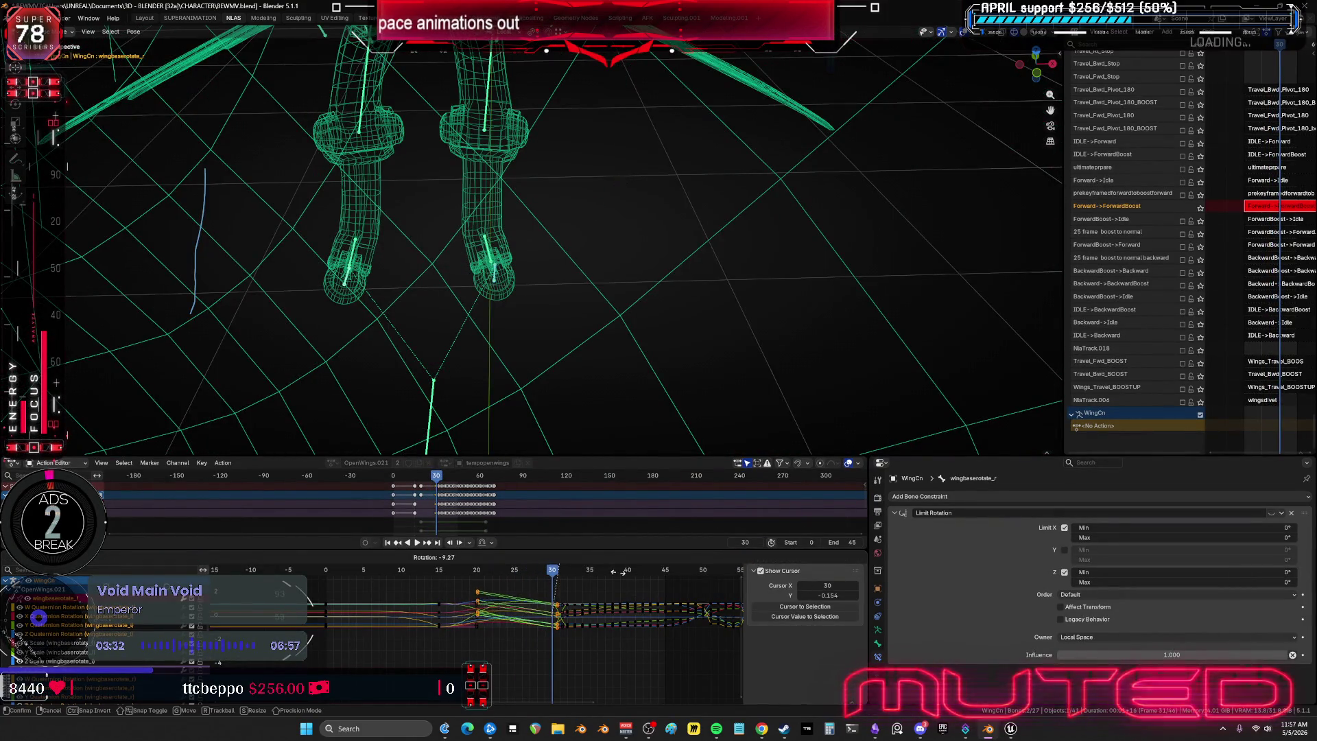
{"action": "key", "text": "space"}
- Rotate wingbaserotate_r wider on local X, keyframe it, and step back to frame 28
{"action": "key", "text": "r"}
{"action": "key", "text": "x"}
{"action": "key", "text": "x"}
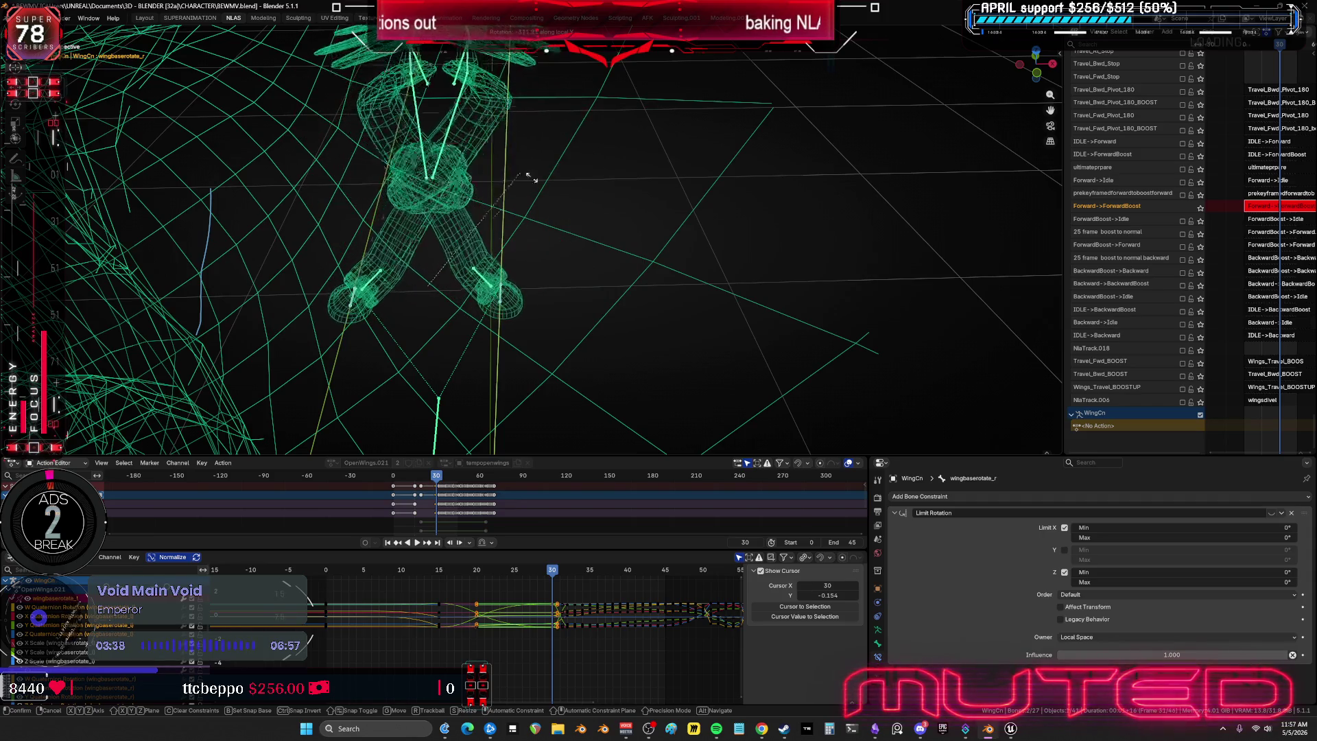
{"action": "left_click", "coordinate": [528, 176]}
{"action": "mouse_move", "coordinate": [529, 177]}
{"action": "middle_mouse_down"}
{"action": "mouse_move", "coordinate": [566, 225]}
{"action": "mouse_move", "coordinate": [665, 220]}
{"action": "mouse_move", "coordinate": [699, 255]}
{"action": "mouse_move", "coordinate": [691, 238]}
{"action": "mouse_move", "coordinate": [690, 249]}
{"action": "middle_mouse_up"}
{"action": "key", "text": "r"}
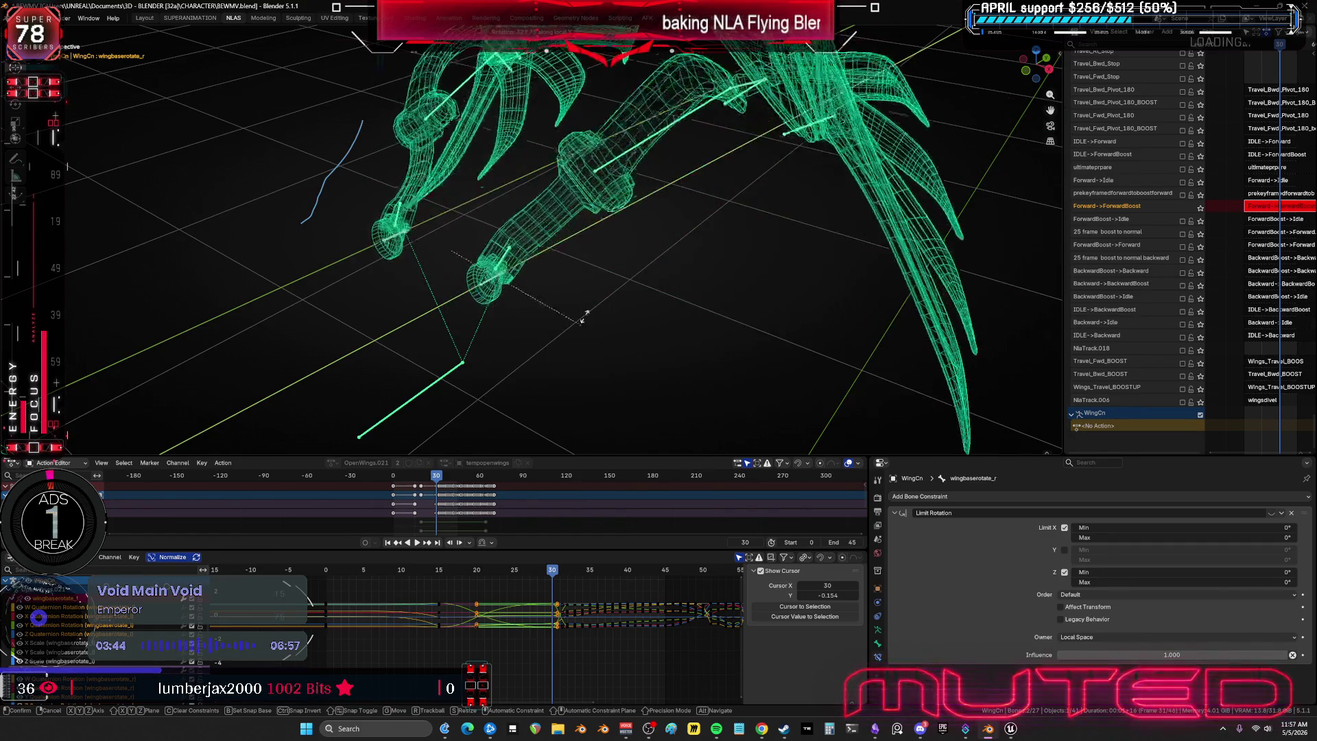
{"action": "left_click", "coordinate": [572, 262]}
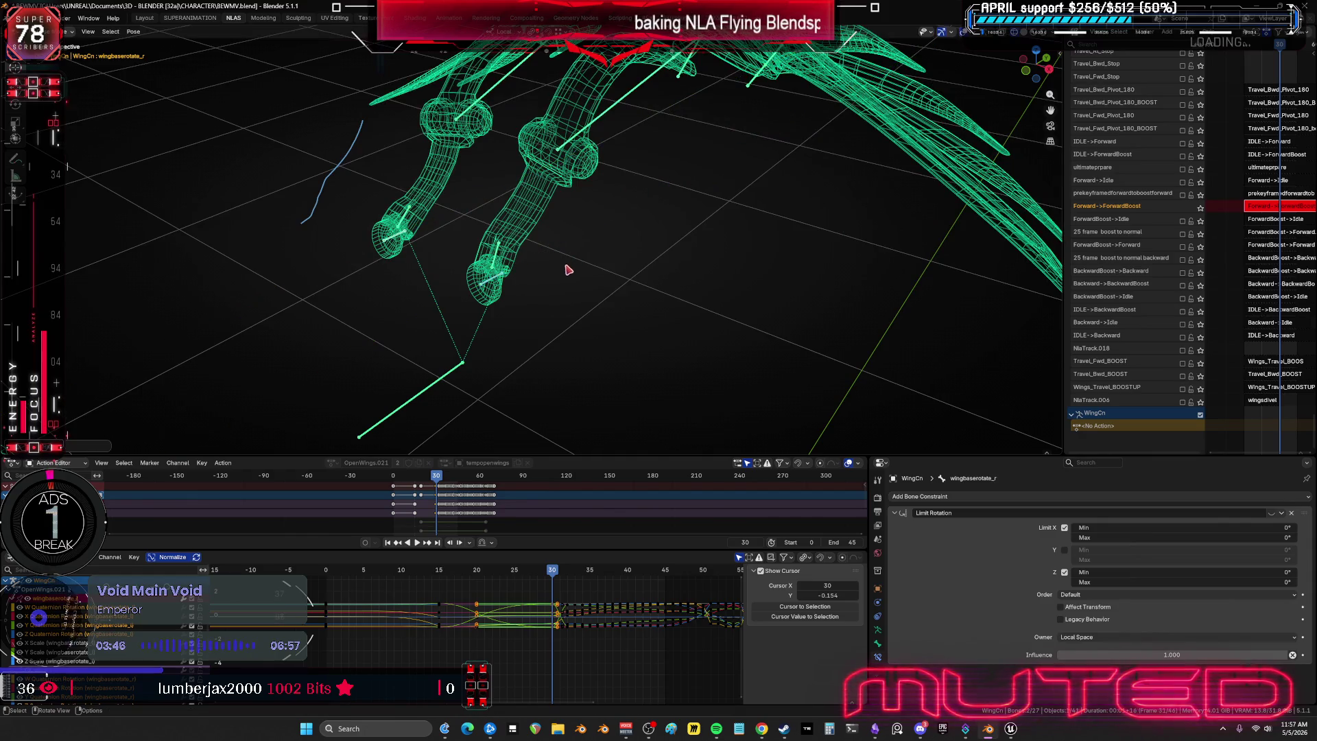
{"action": "key", "text": "i"}
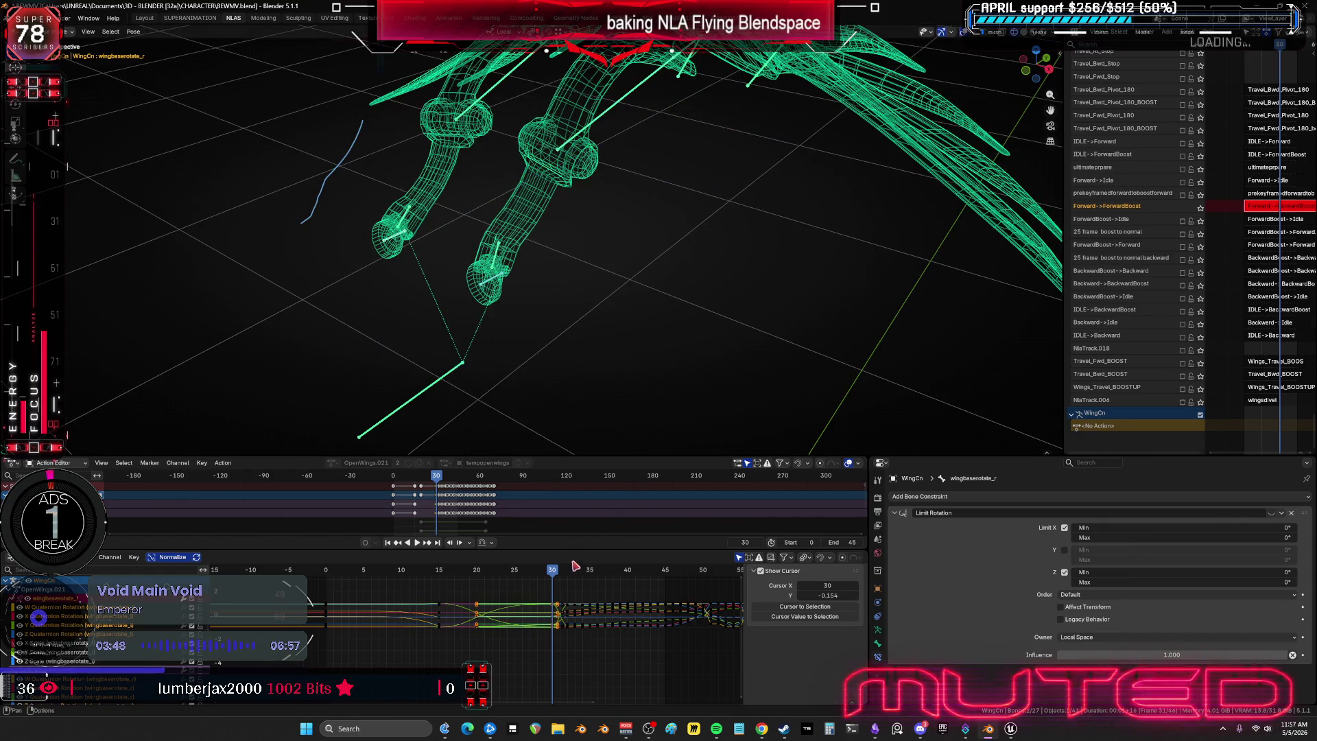
{"action": "left_click_drag", "start_coordinate": [546, 572], "coordinate": [492, 570]}
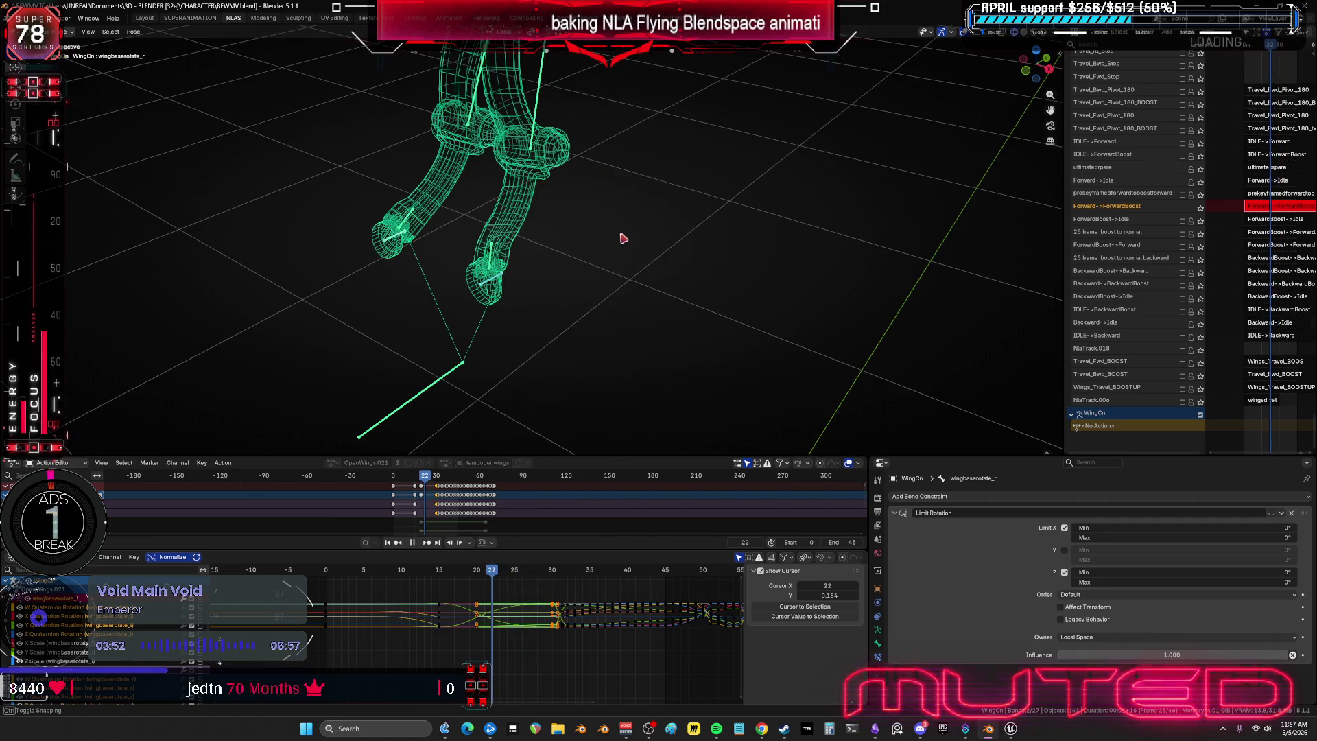
{"action": "scroll", "coordinate": [637, 287], "scroll_direction": "up", "scroll_amount": 4}
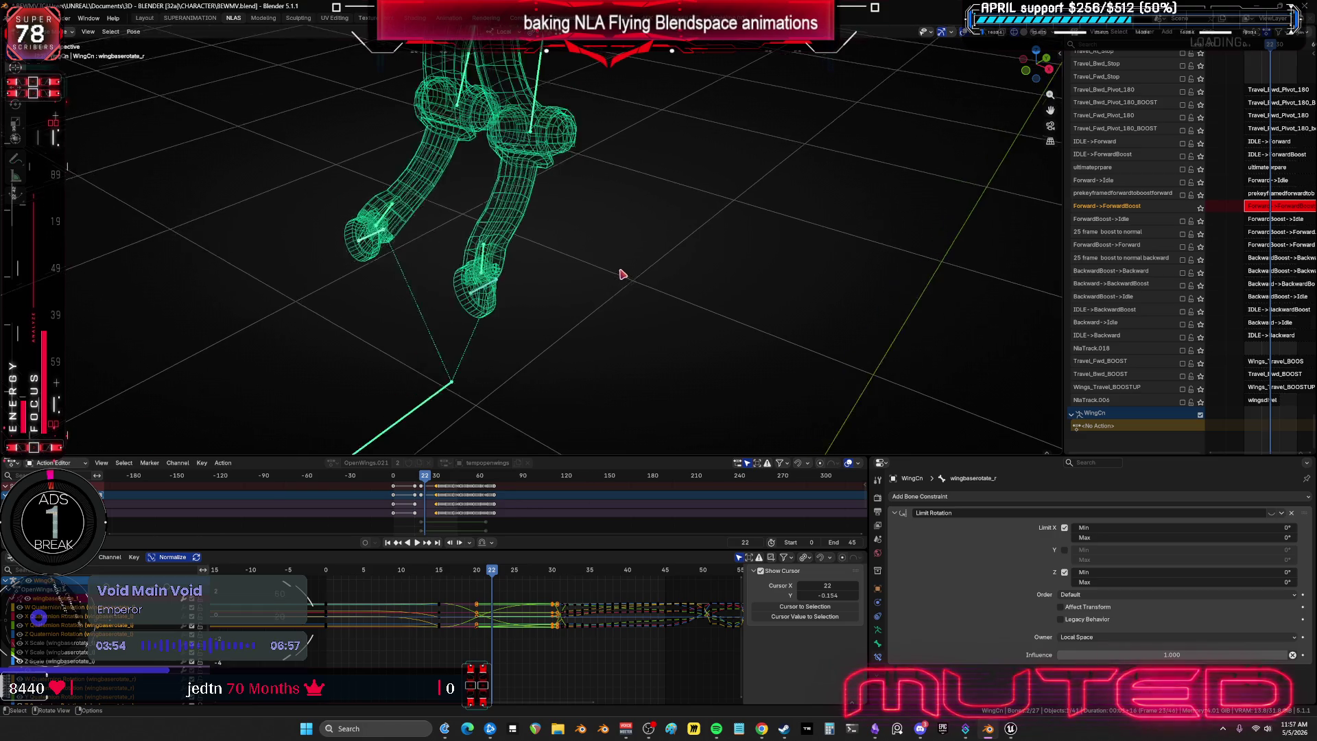
- Rotate and key the wing bone at frame 22, review from frame 0, then maximize the curves
{"action": "key", "text": "r"}
{"action": "left_click", "coordinate": [626, 364]}
{"action": "key", "text": "k"}
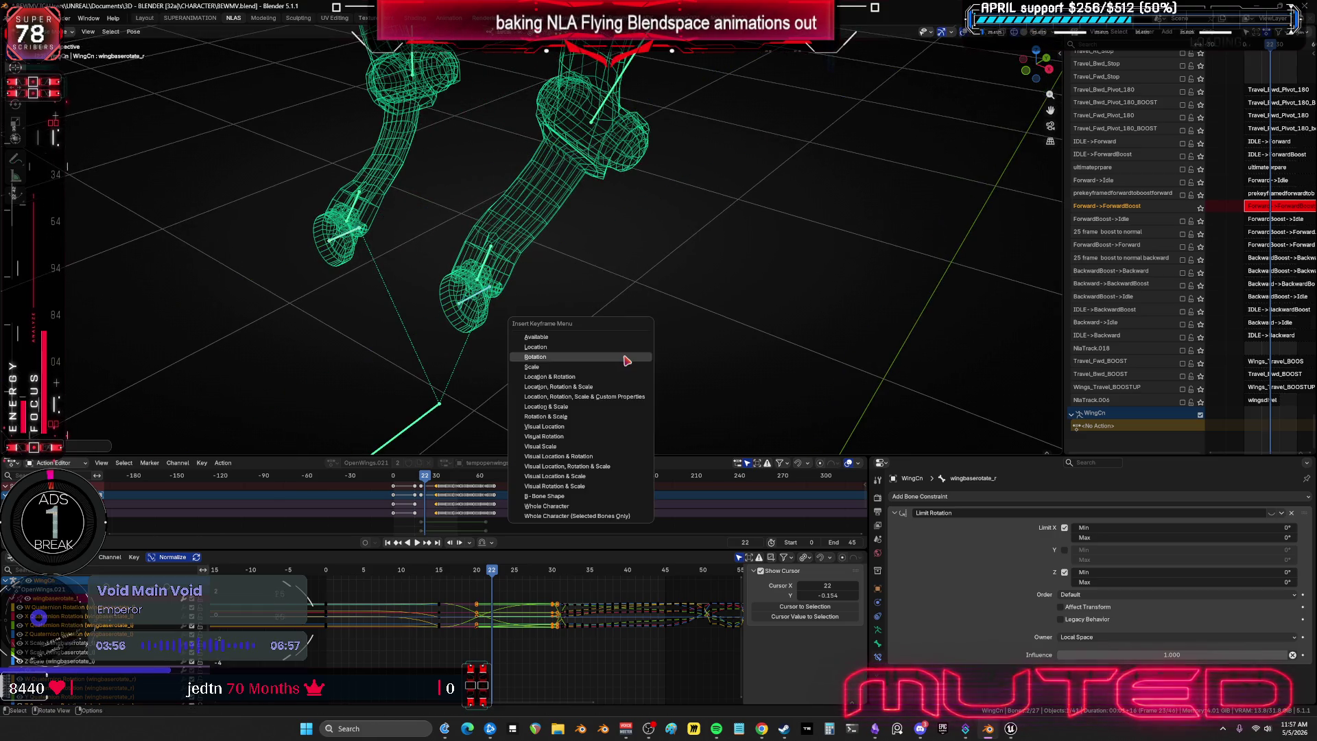
{"action": "key", "text": "Return"}
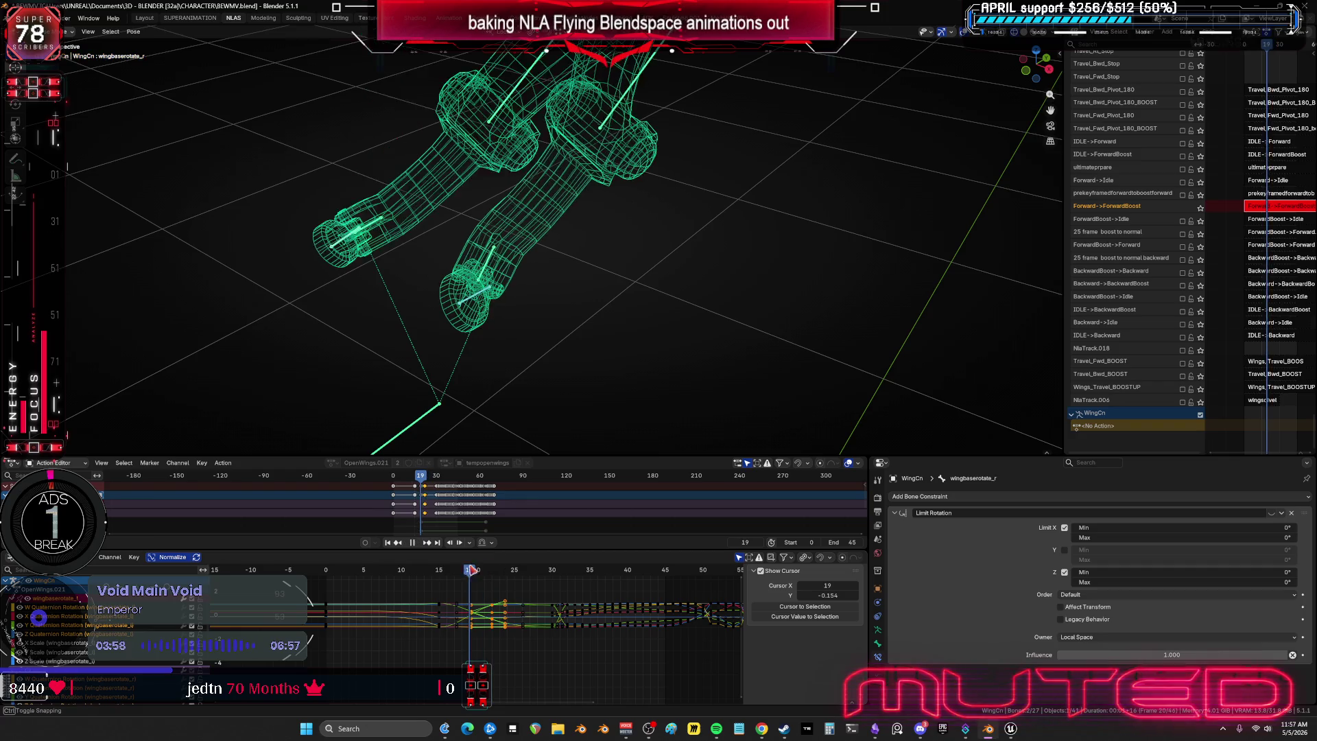
{"action": "key", "text": "space"}
{"action": "key", "text": "shift+Left"}
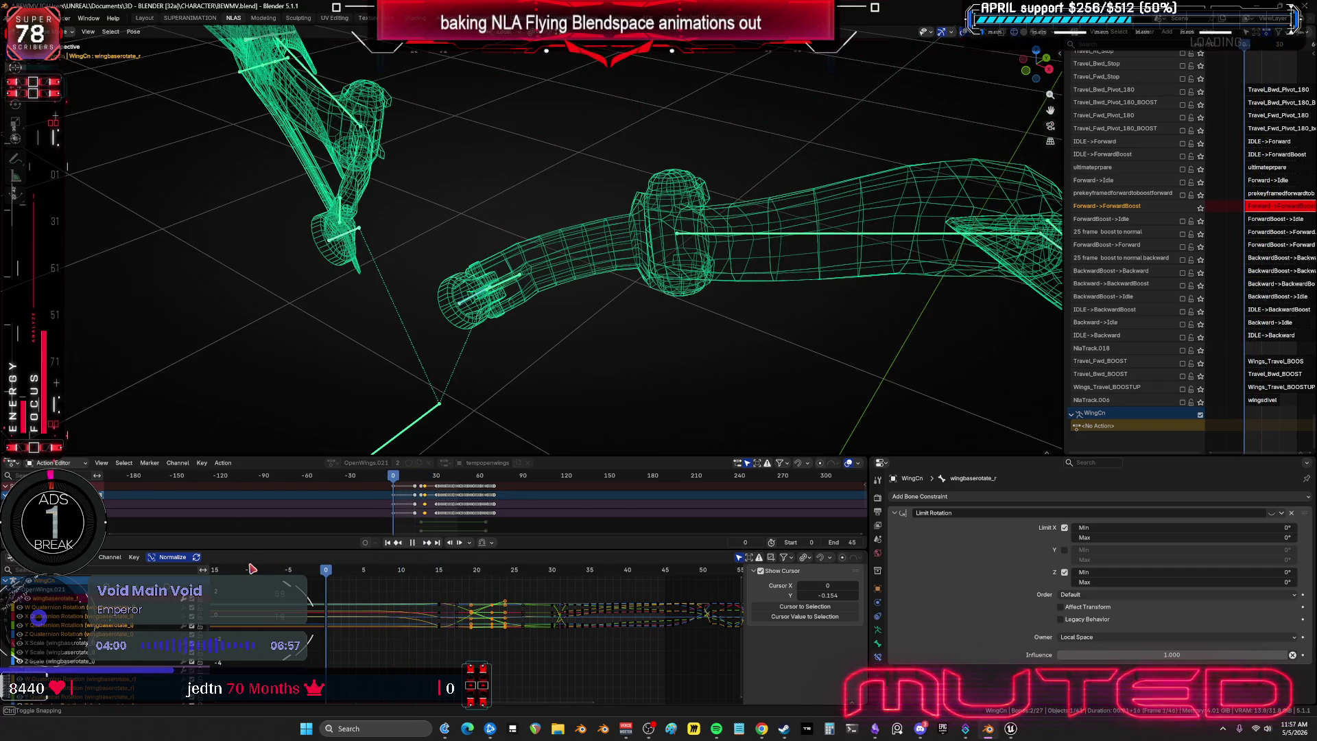
{"action": "key", "text": "space"}
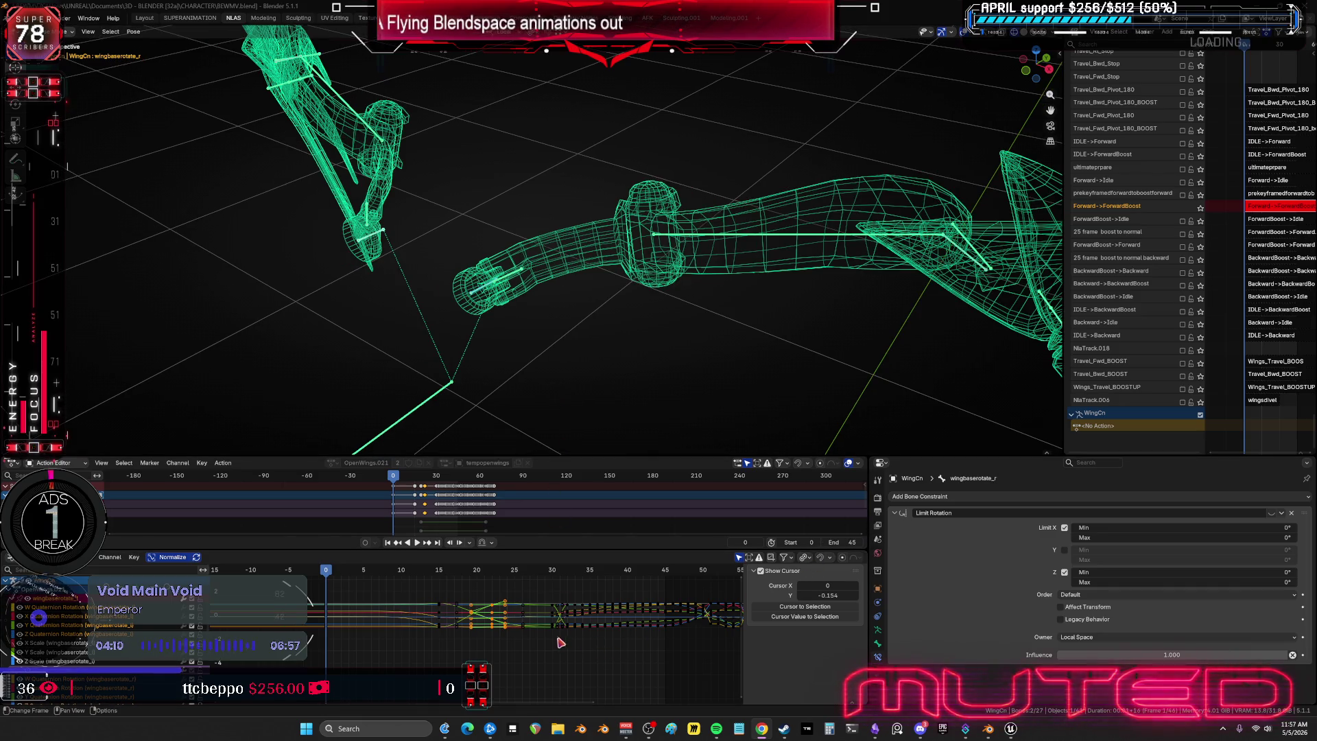
{"action": "key", "text": "ctrl+space"}
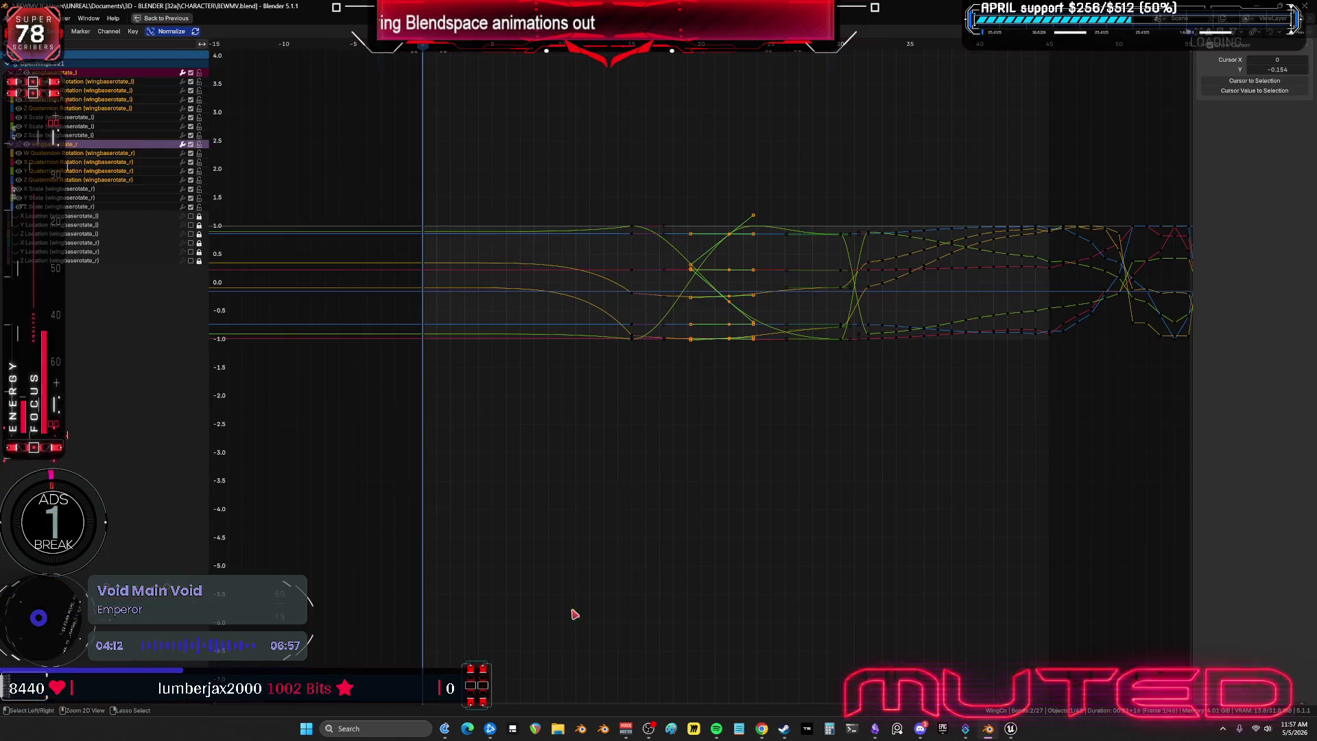
- Move the later column of wing-opening keys 15 frames later and restore the layout
{"action": "mouse_move", "coordinate": [676, 177]}
{"action": "left_mouse_down"}
{"action": "mouse_move", "coordinate": [800, 400]}
{"action": "mouse_move", "coordinate": [848, 421]}
{"action": "mouse_move", "coordinate": [838, 429]}
{"action": "left_mouse_up"}
{"action": "left_click_drag", "start_coordinate": [651, 404], "coordinate": [612, 177]}
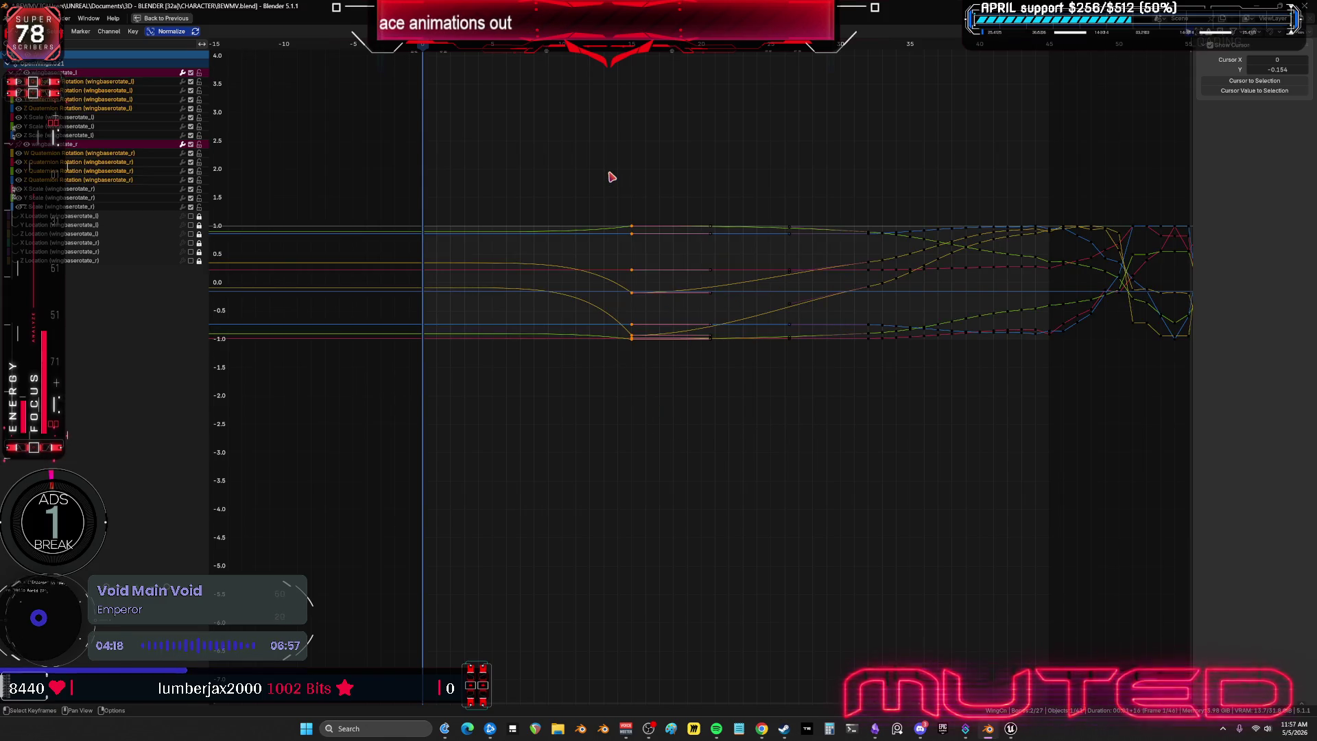
{"action": "type", "text": "gx15"}
{"action": "key", "text": "Return"}
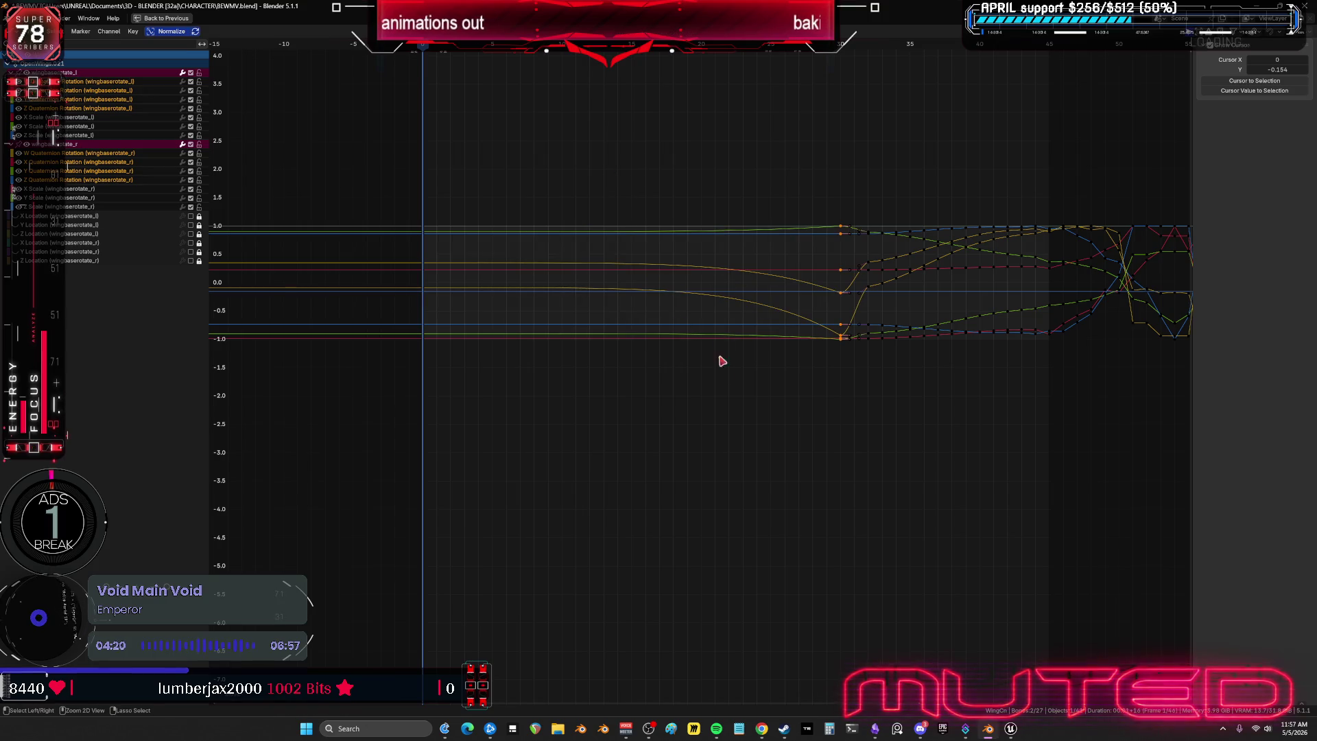
{"action": "key", "text": "ctrl+space"}
{"action": "middle_click_drag", "start_coordinate": [573, 314], "coordinate": [582, 285]}
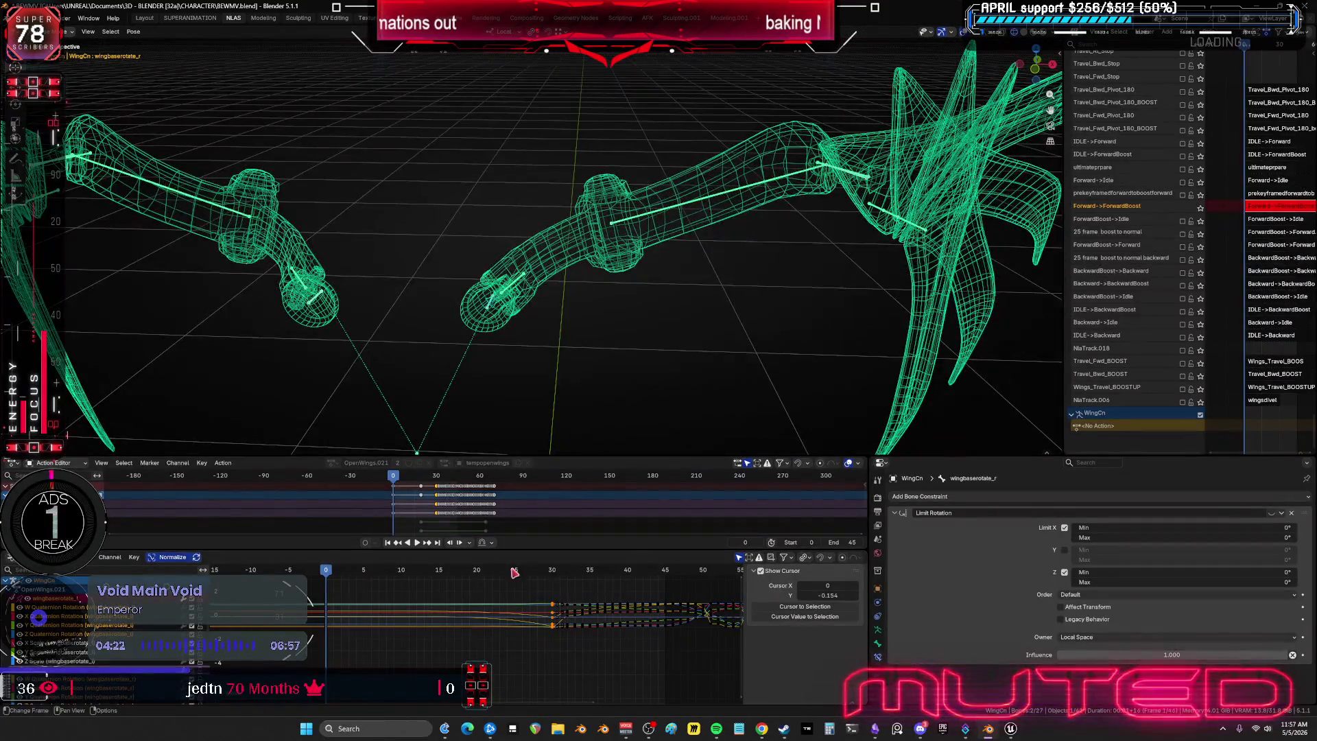
{"action": "left_click_drag", "start_coordinate": [405, 572], "coordinate": [557, 590]}
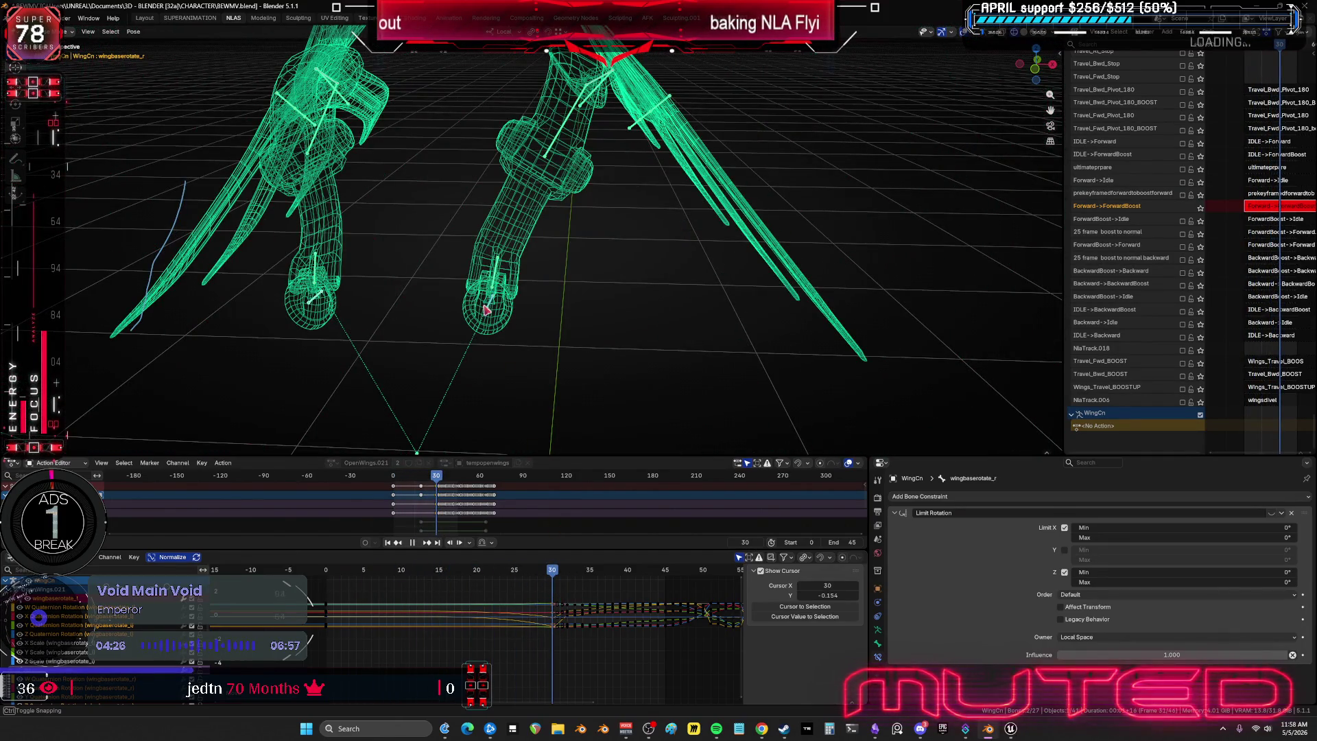
{"action": "mouse_move", "coordinate": [486, 310]}
{"action": "left_mouse_down"}
{"action": "mouse_move", "coordinate": [559, 582]}
{"action": "mouse_move", "coordinate": [668, 620]}
{"action": "mouse_move", "coordinate": [410, 601]}
{"action": "mouse_move", "coordinate": [552, 632]}
{"action": "left_mouse_up"}
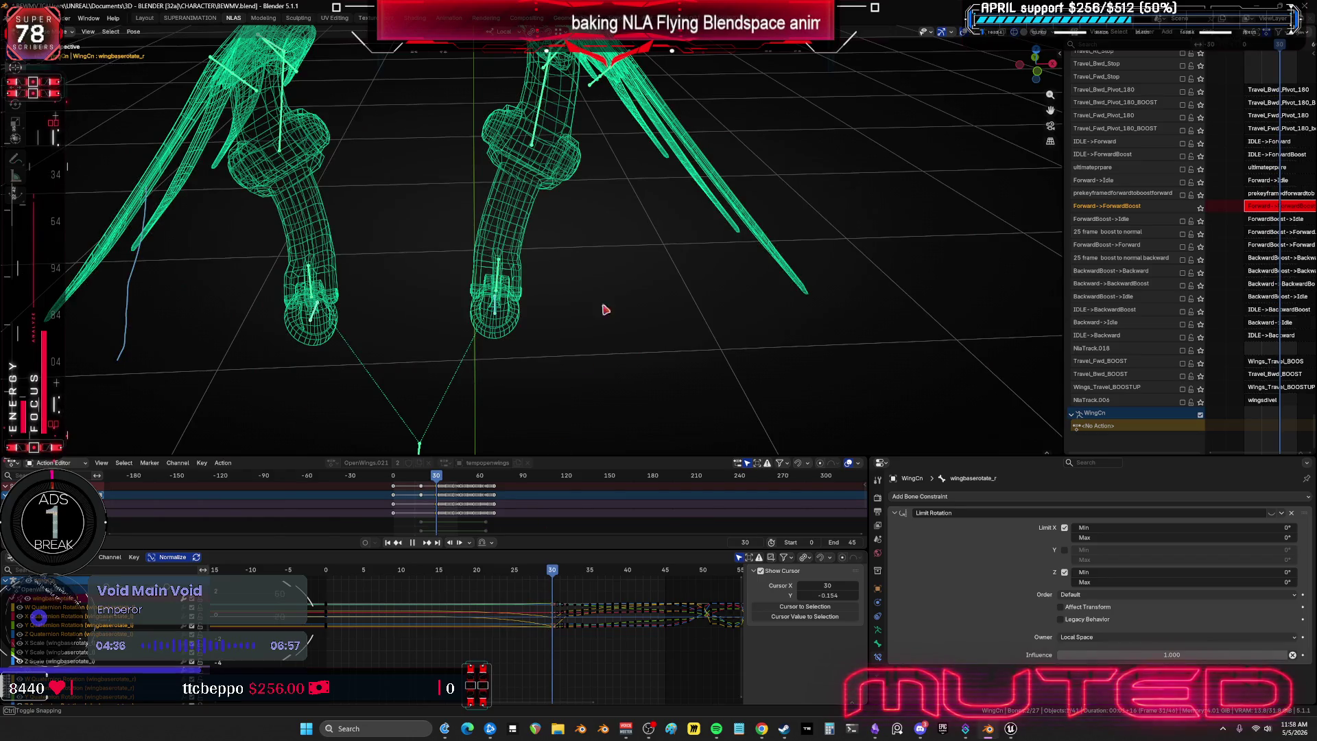
{"action": "mouse_move", "coordinate": [605, 309]}
{"action": "middle_mouse_down"}
{"action": "mouse_move", "coordinate": [641, 318]}
{"action": "mouse_move", "coordinate": [549, 296]}
{"action": "mouse_move", "coordinate": [640, 273]}
{"action": "mouse_move", "coordinate": [506, 235]}
{"action": "mouse_move", "coordinate": [550, 253]}
{"action": "mouse_move", "coordinate": [538, 235]}
{"action": "mouse_move", "coordinate": [511, 274]}
{"action": "middle_mouse_up"}
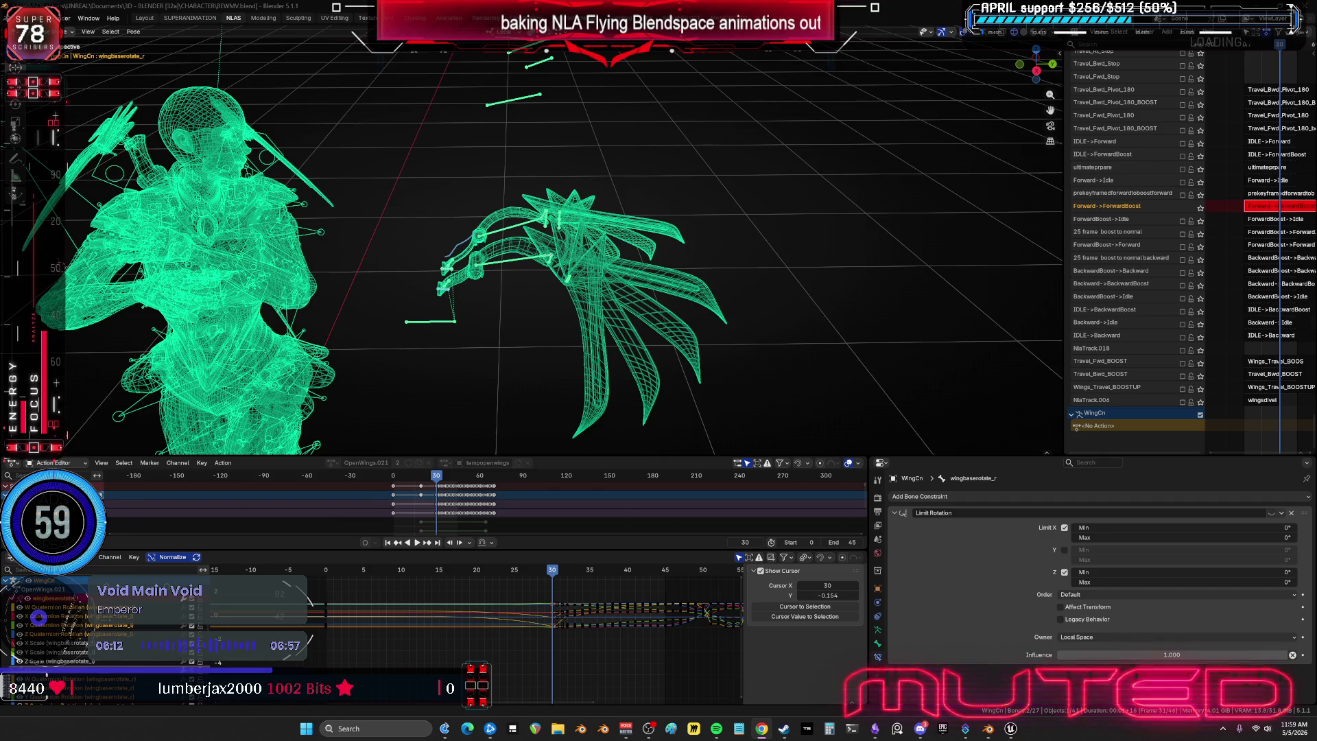
- Switch to the Twitch stream, enlarge the page, and collapse the followed channels sidebar
{"action": "key", "text": "alt+Tab"}
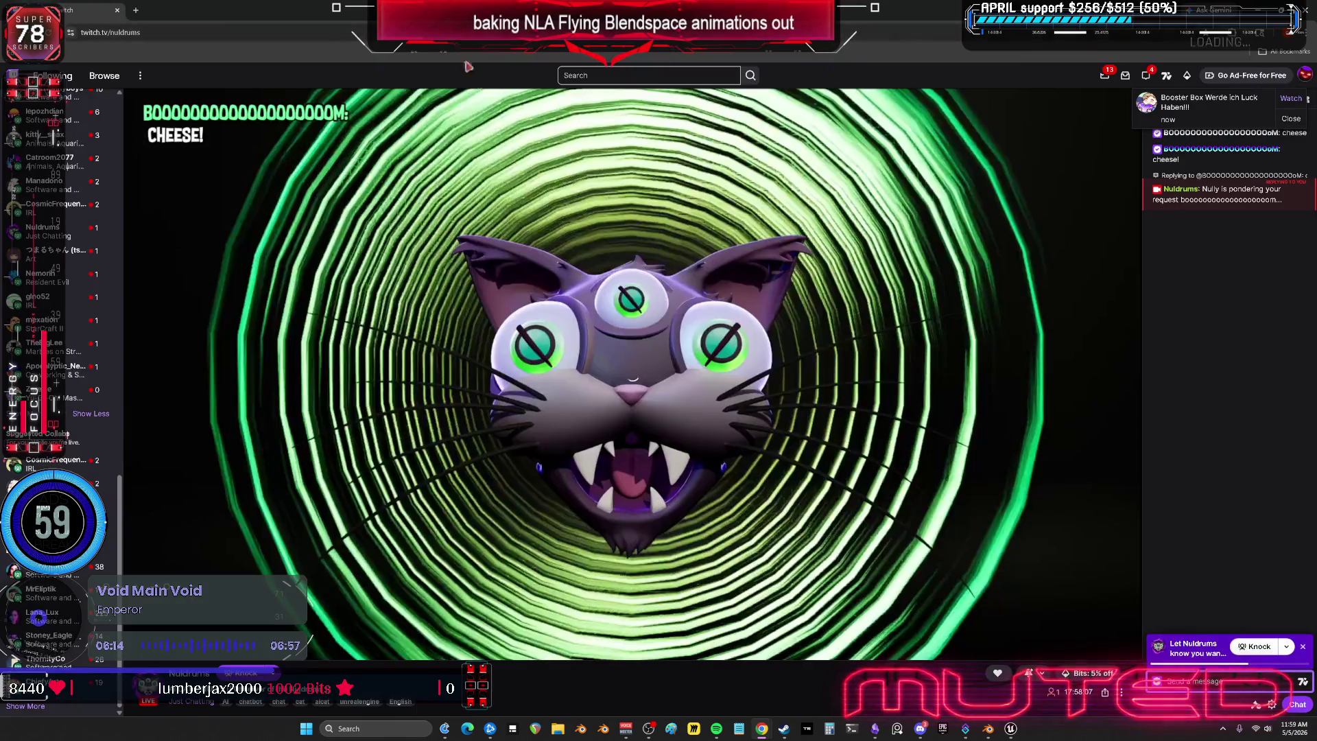
{"action": "key", "text": "ctrl+plus"}
{"action": "key", "text": "ctrl+plus"}
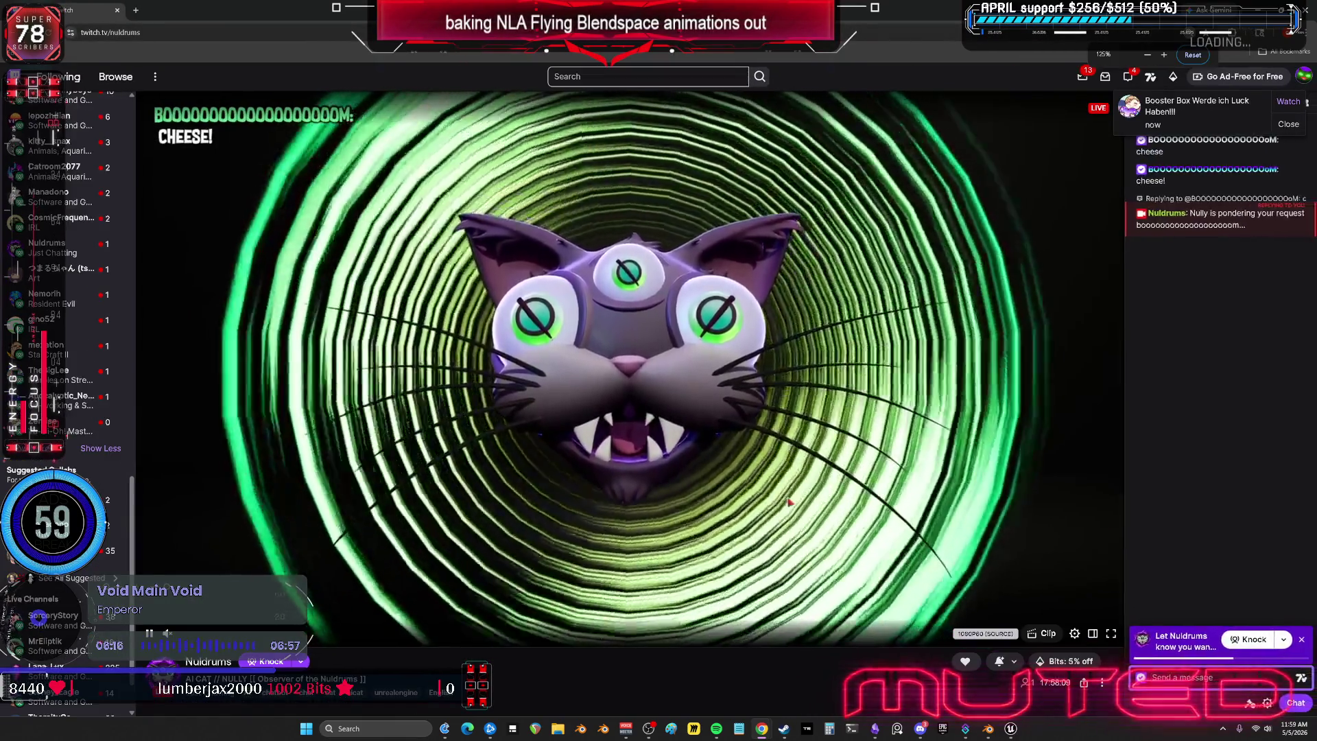
{"action": "scroll", "coordinate": [102, 302], "scroll_direction": "up", "scroll_amount": 15}
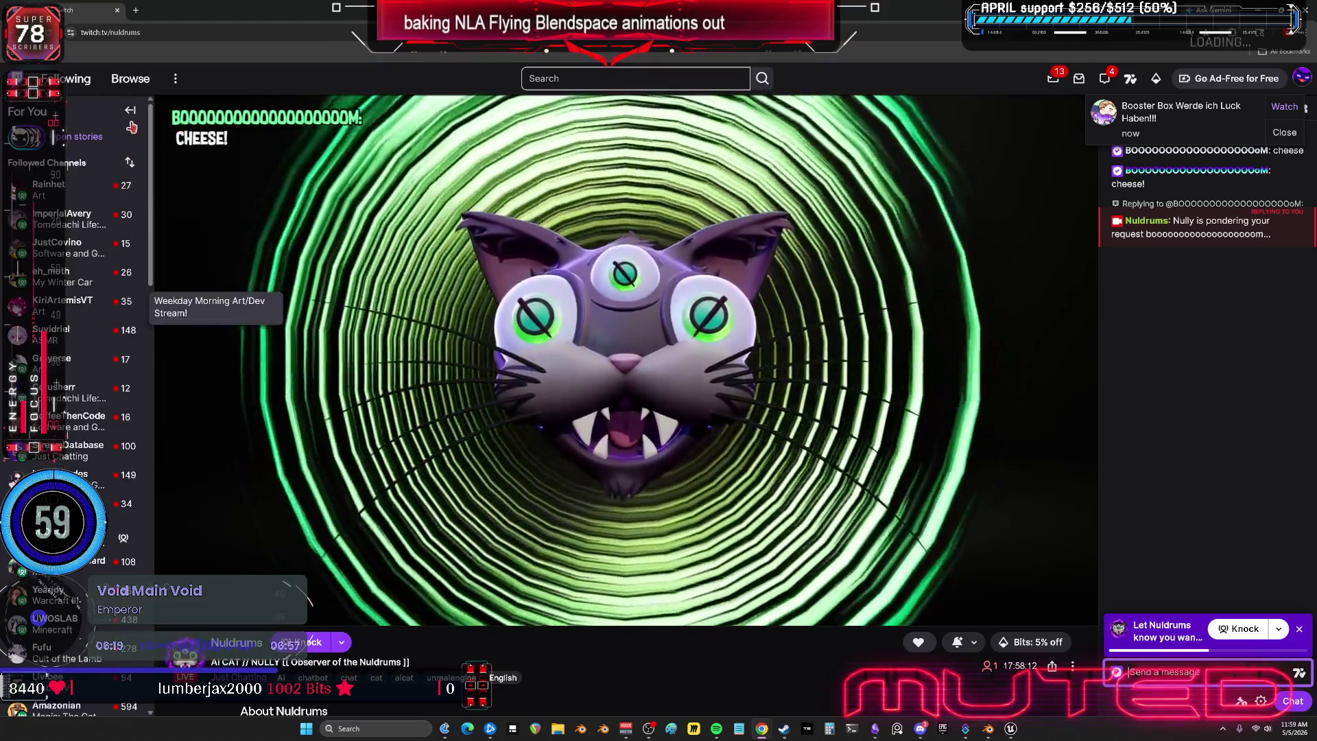
{"action": "left_click", "coordinate": [129, 110]}
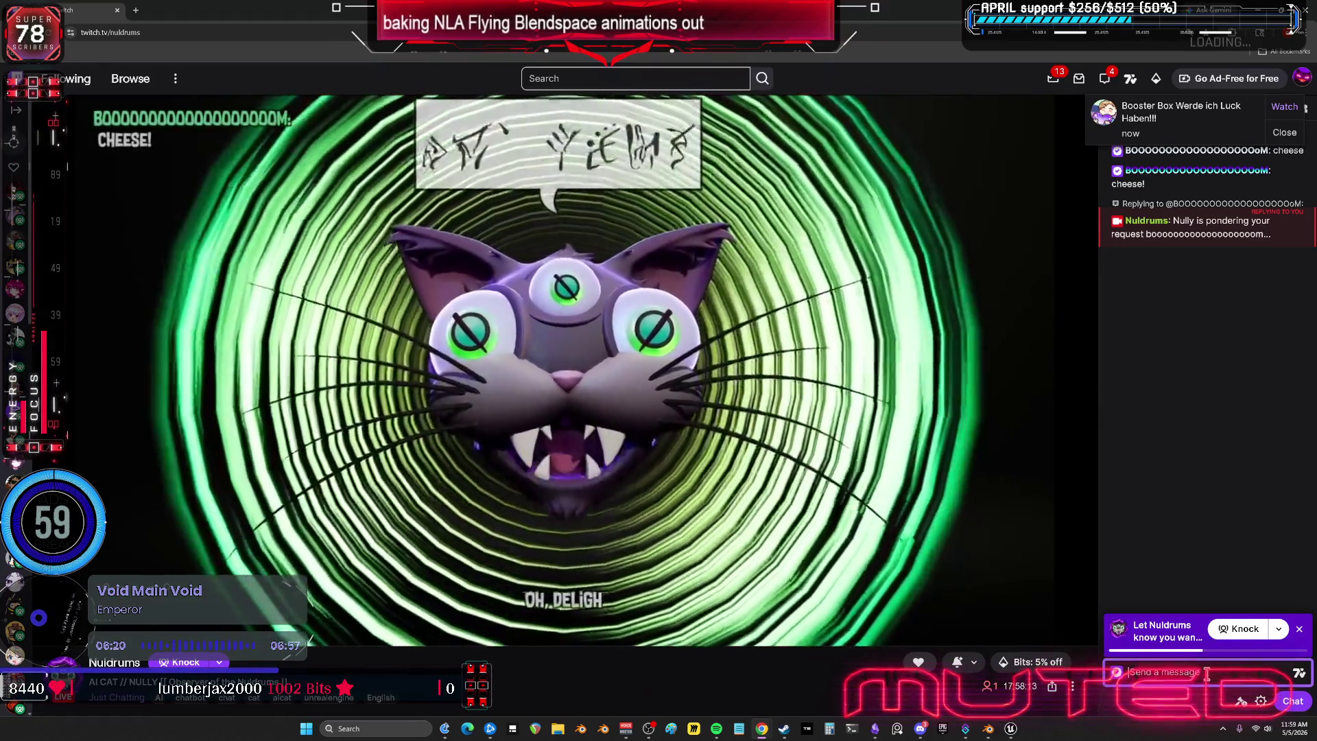
- Send 'cheese' in chat, get the duplicate-message warning, and resend as 'cheese!'
{"action": "left_click", "coordinate": [1206, 675]}
{"action": "type", "text": "d"}
{"action": "key", "text": "BackSpace"}
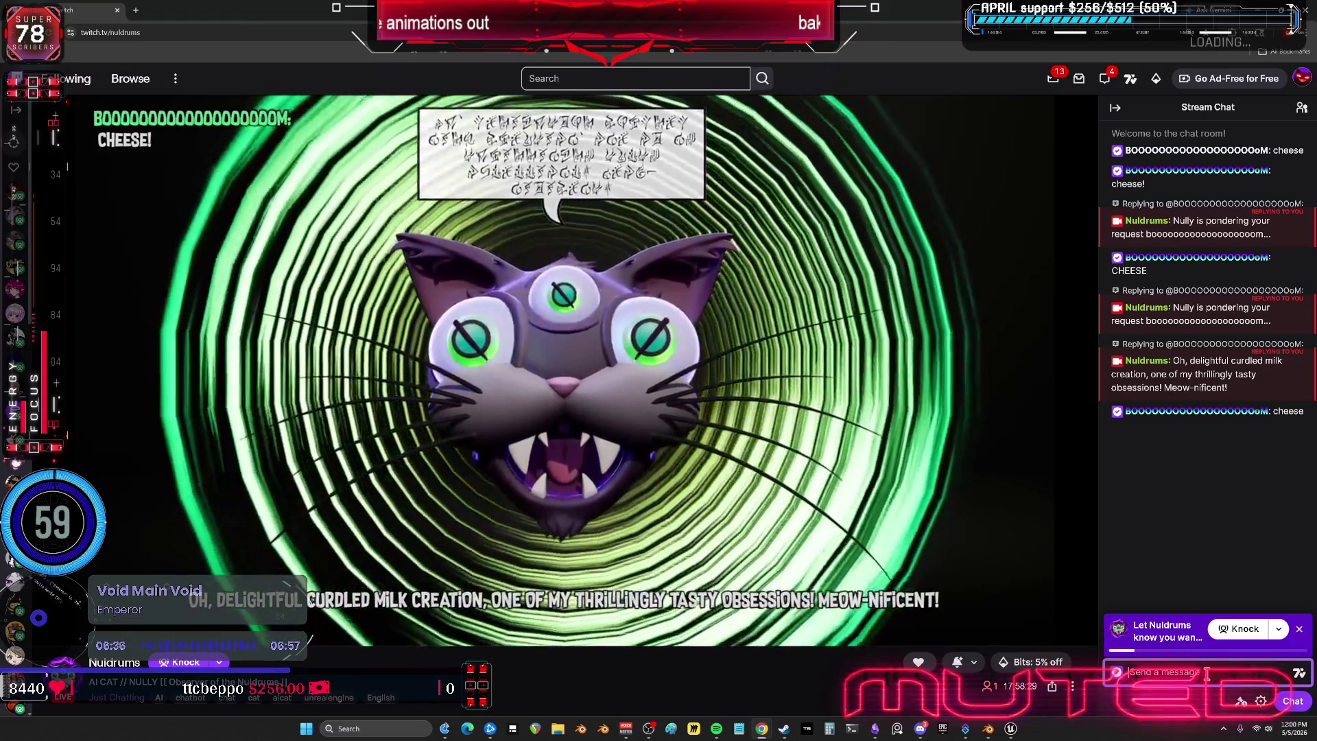
{"action": "type", "text": "chees"}
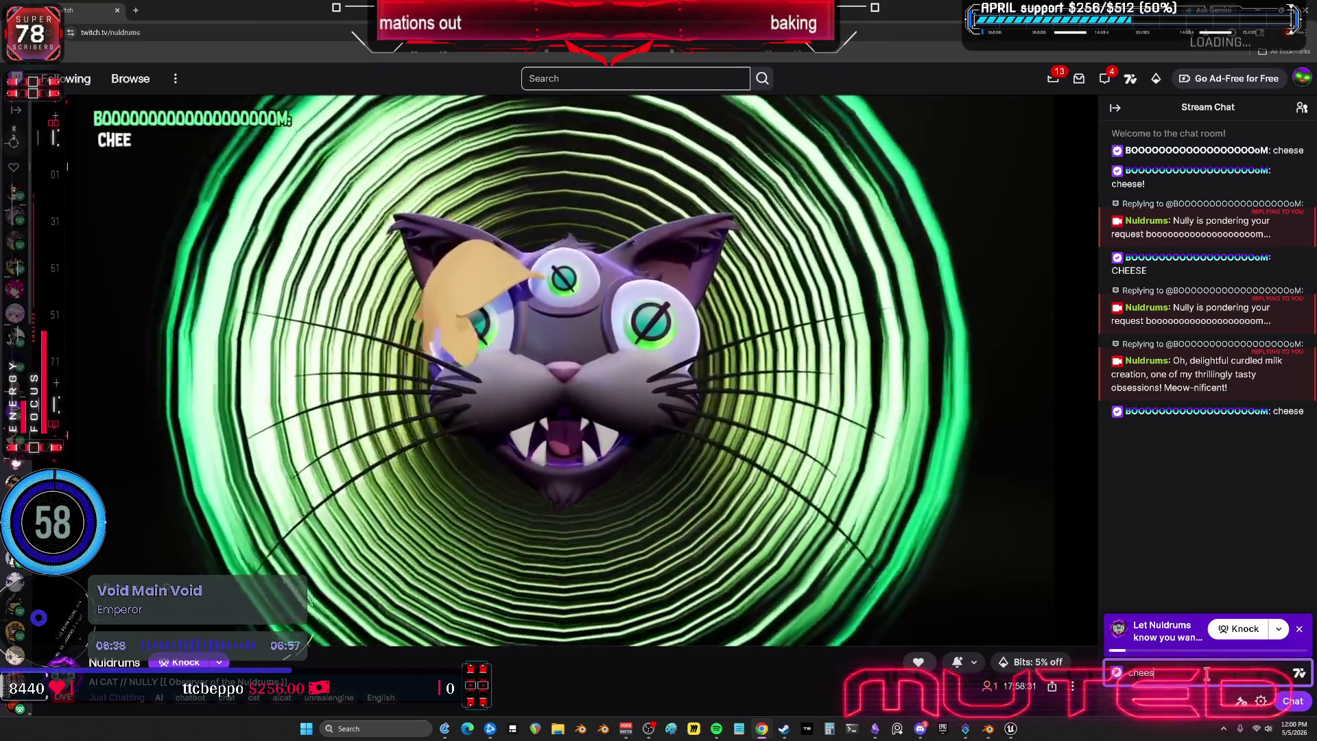
{"action": "type", "text": "e"}
{"action": "key", "text": "Return"}
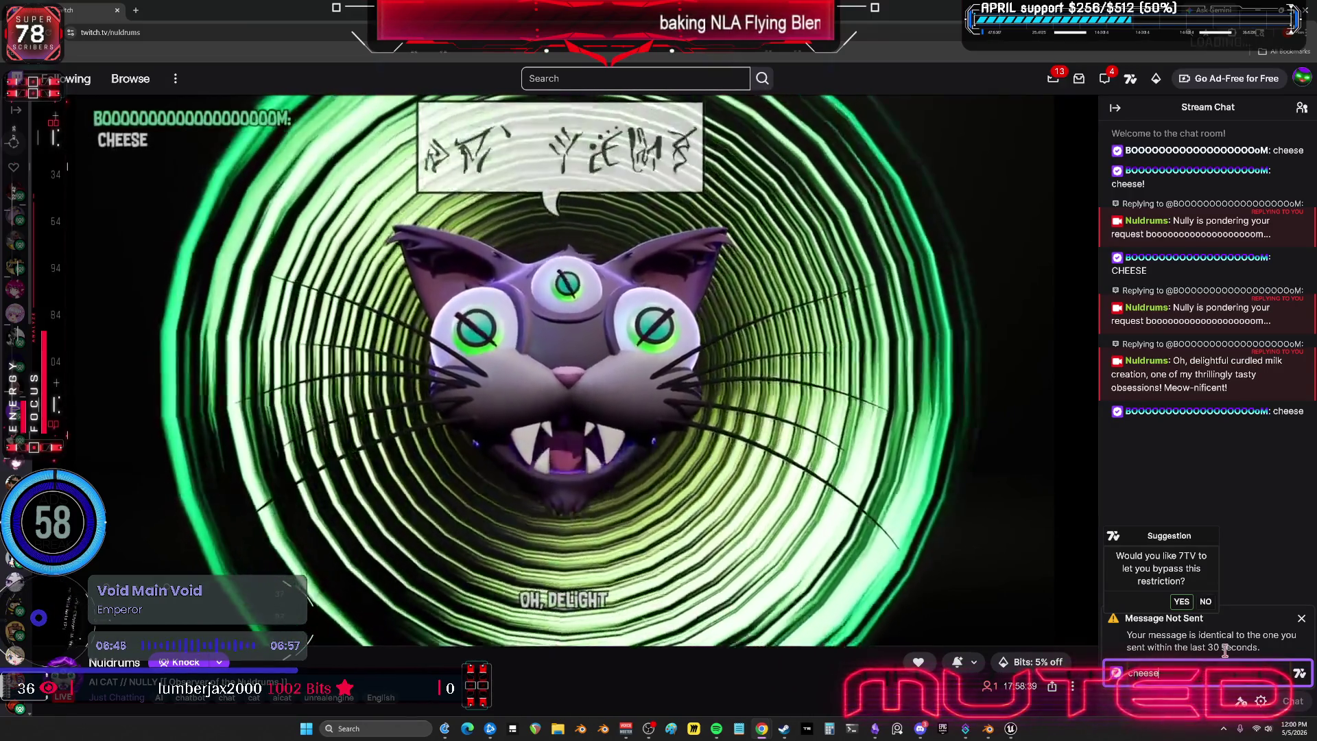
{"action": "type", "text": "!"}
{"action": "key", "text": "Return"}
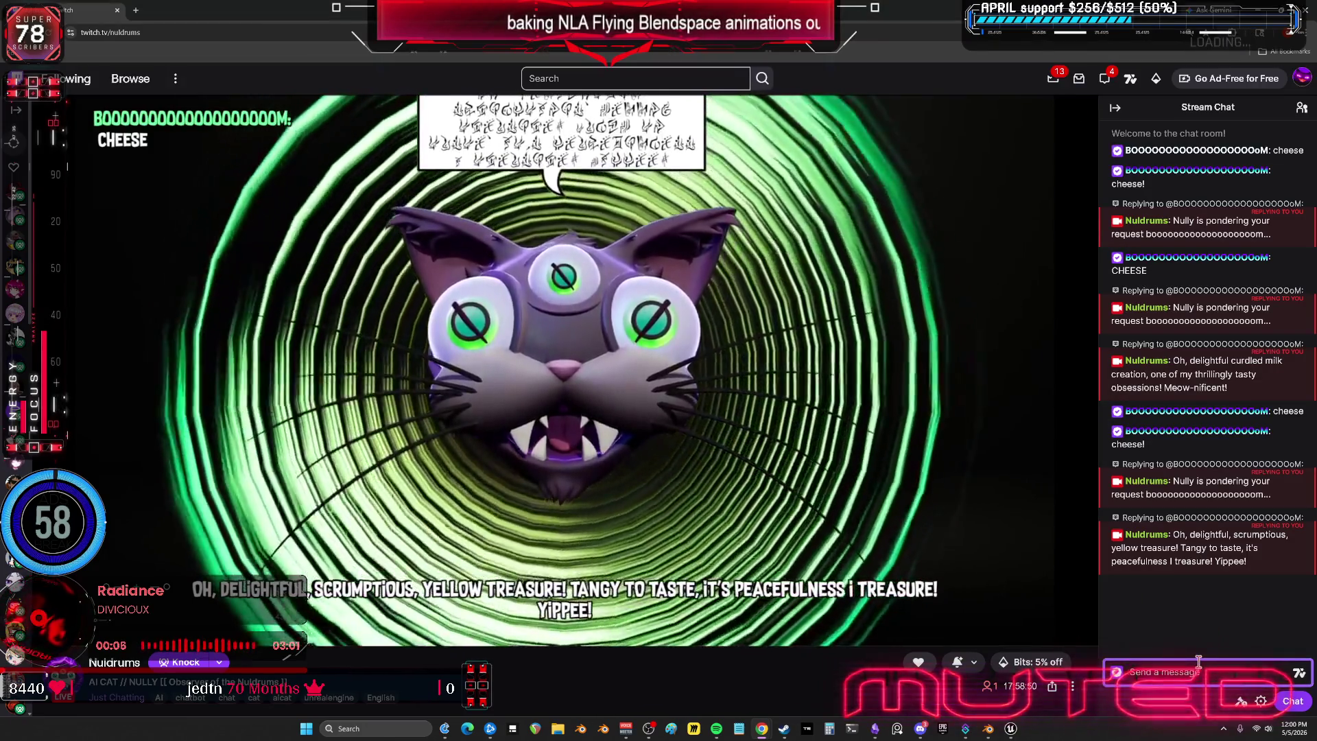
- Focus the empty Send a message box in the stream chat
{"action": "left_click", "coordinate": [1198, 661]}
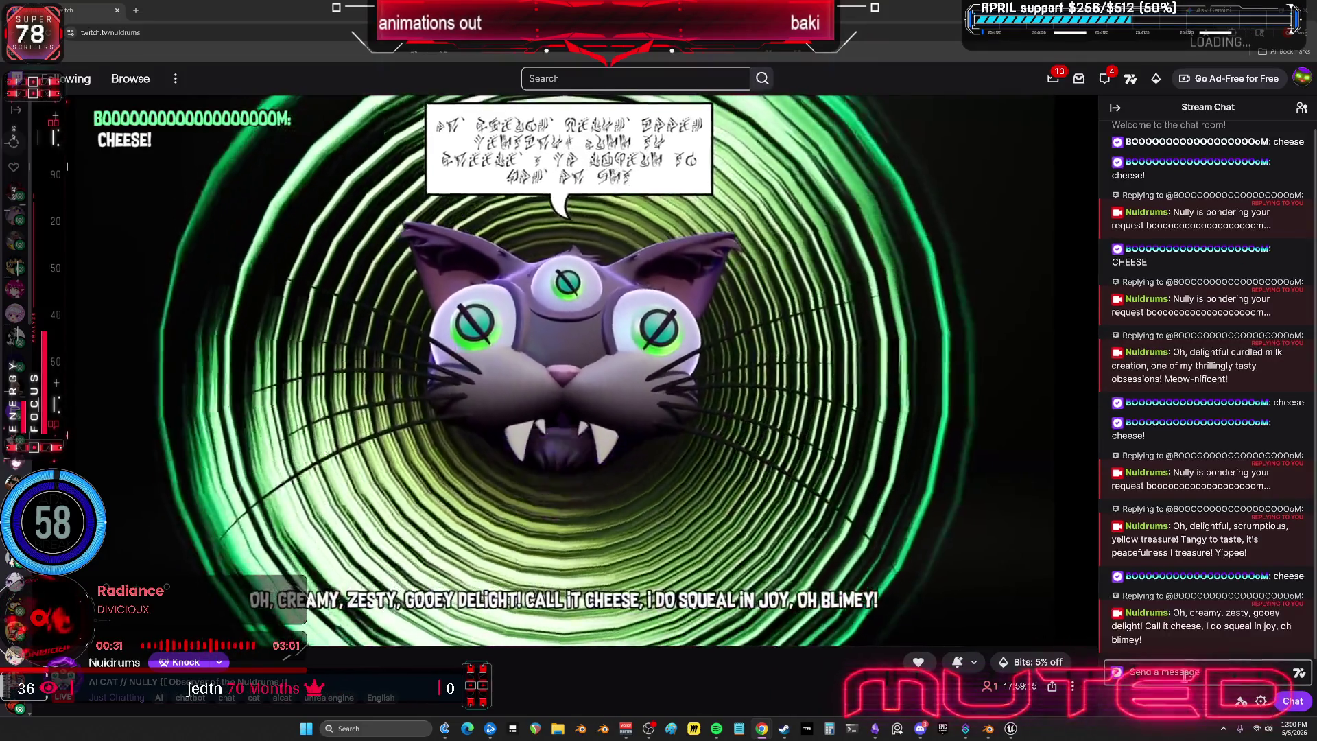
- Post 'cheese' and 'cheese!' messages in the Twitch chat
{"action": "left_click", "coordinate": [1184, 675]}
{"action": "type", "text": "cheese"}
{"action": "key", "text": "Return"}
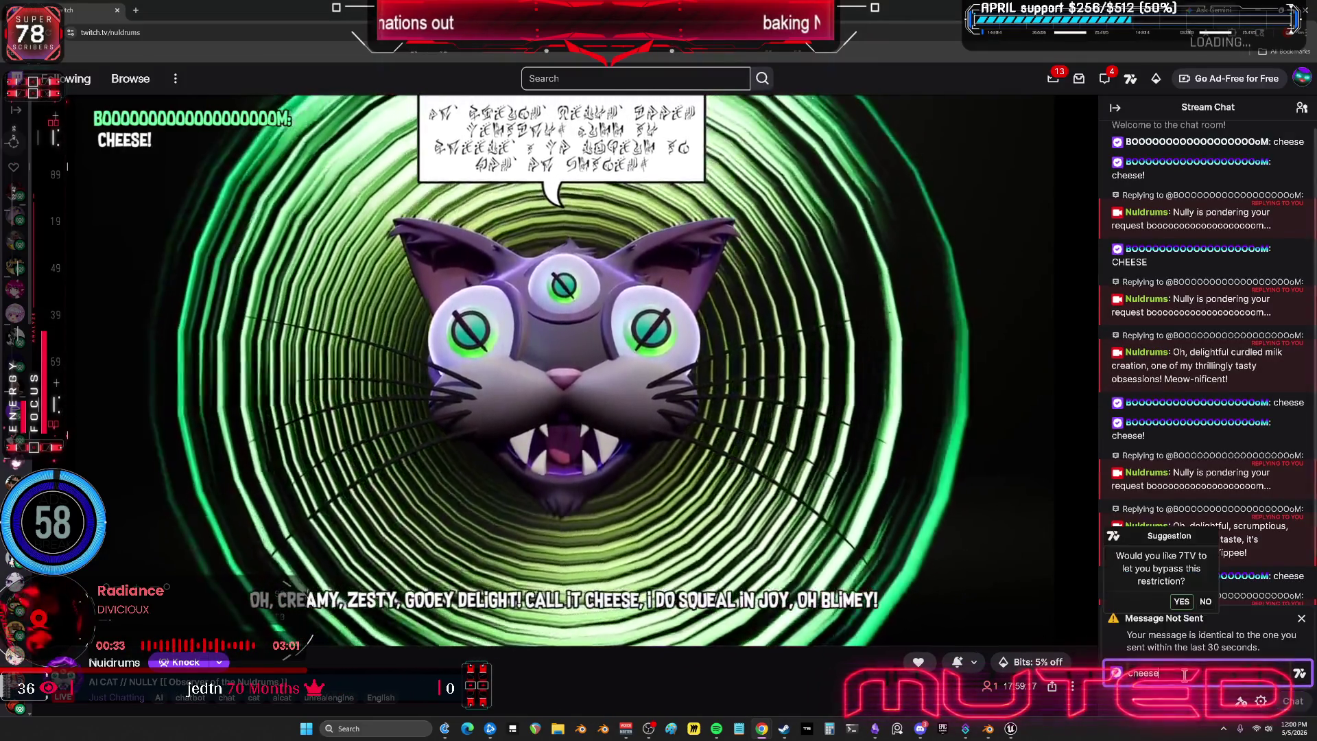
{"action": "type", "text": "!"}
{"action": "key", "text": "Return"}
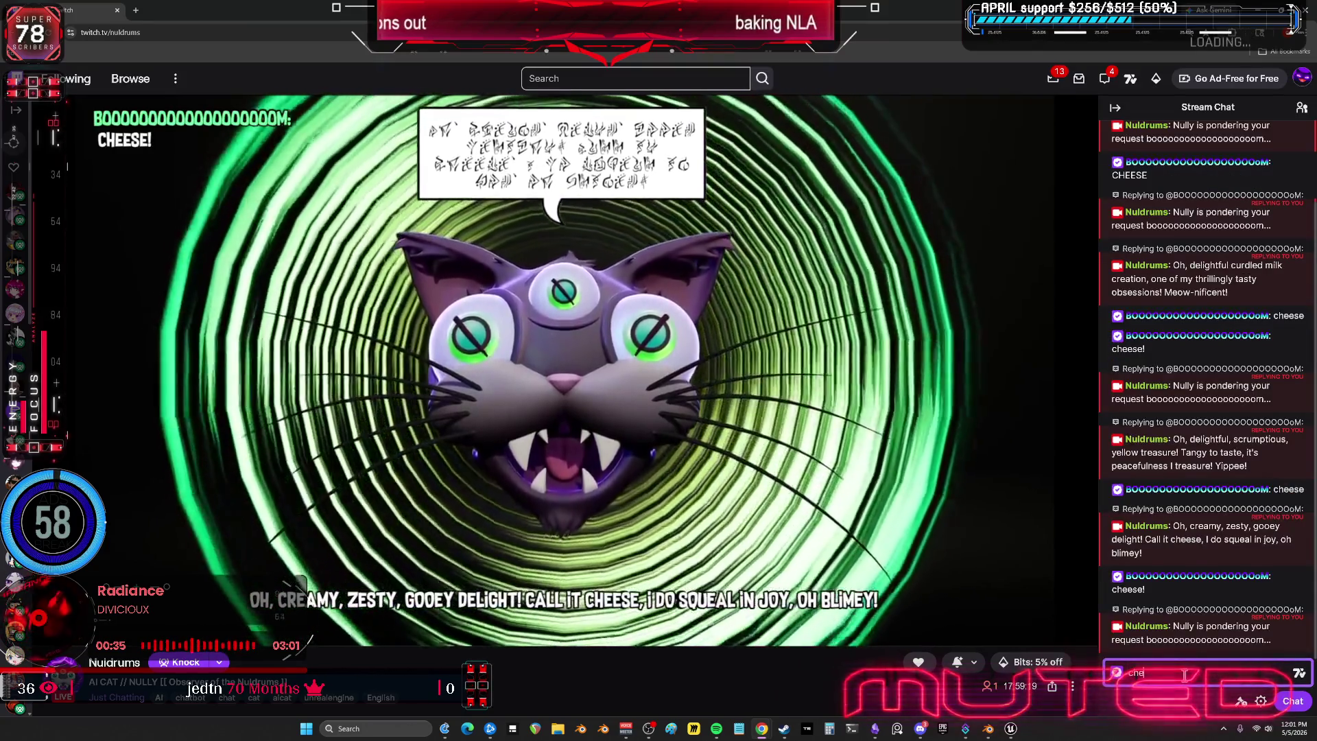
- Send several more cheese messages, then orbit Blender's view above the characters
{"action": "type", "text": "ese"}
{"action": "key", "text": "Return"}
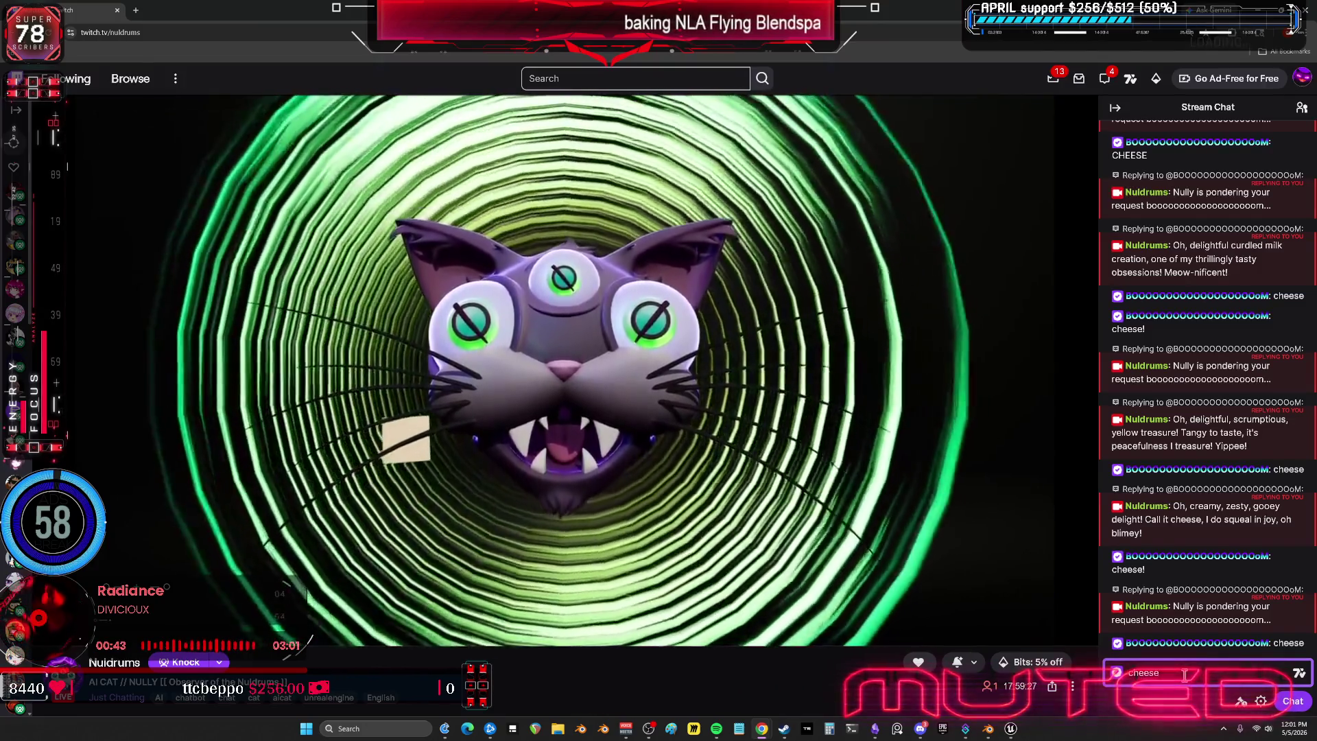
{"action": "key", "text": "Return"}
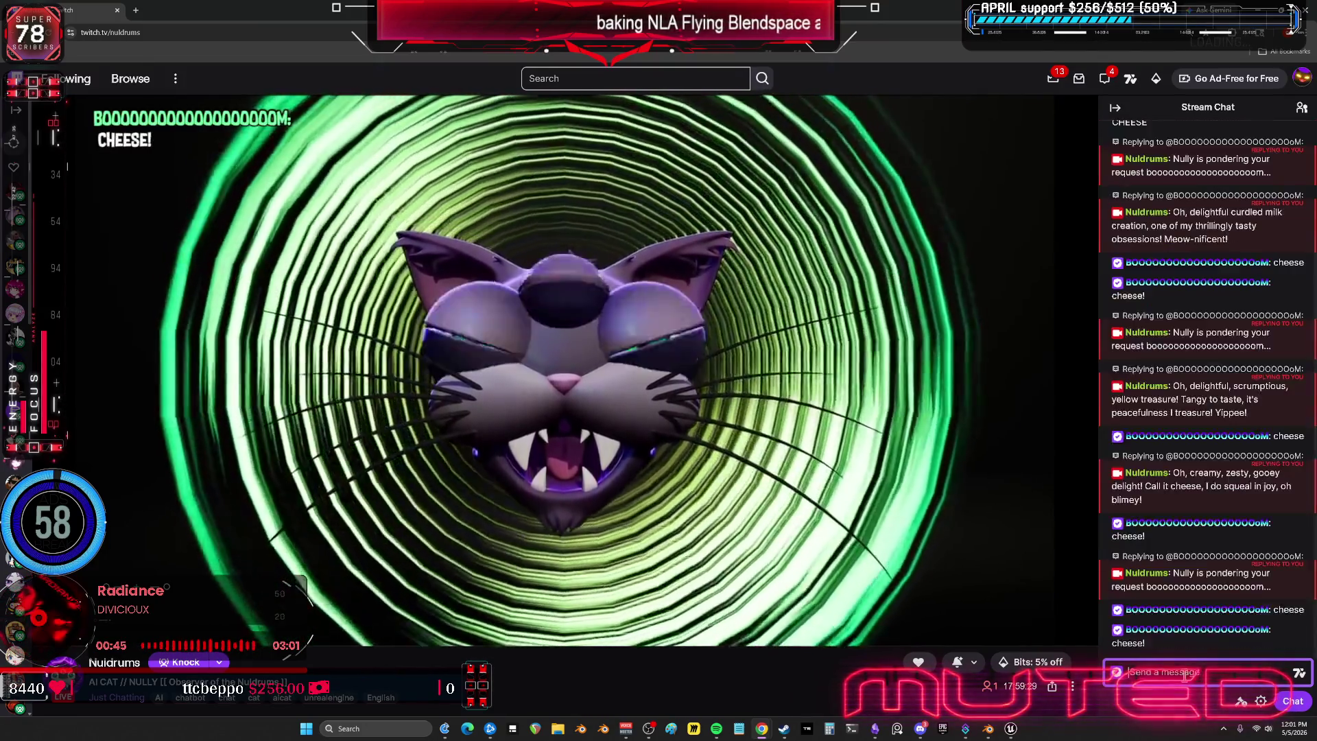
{"action": "key", "text": "Return"}
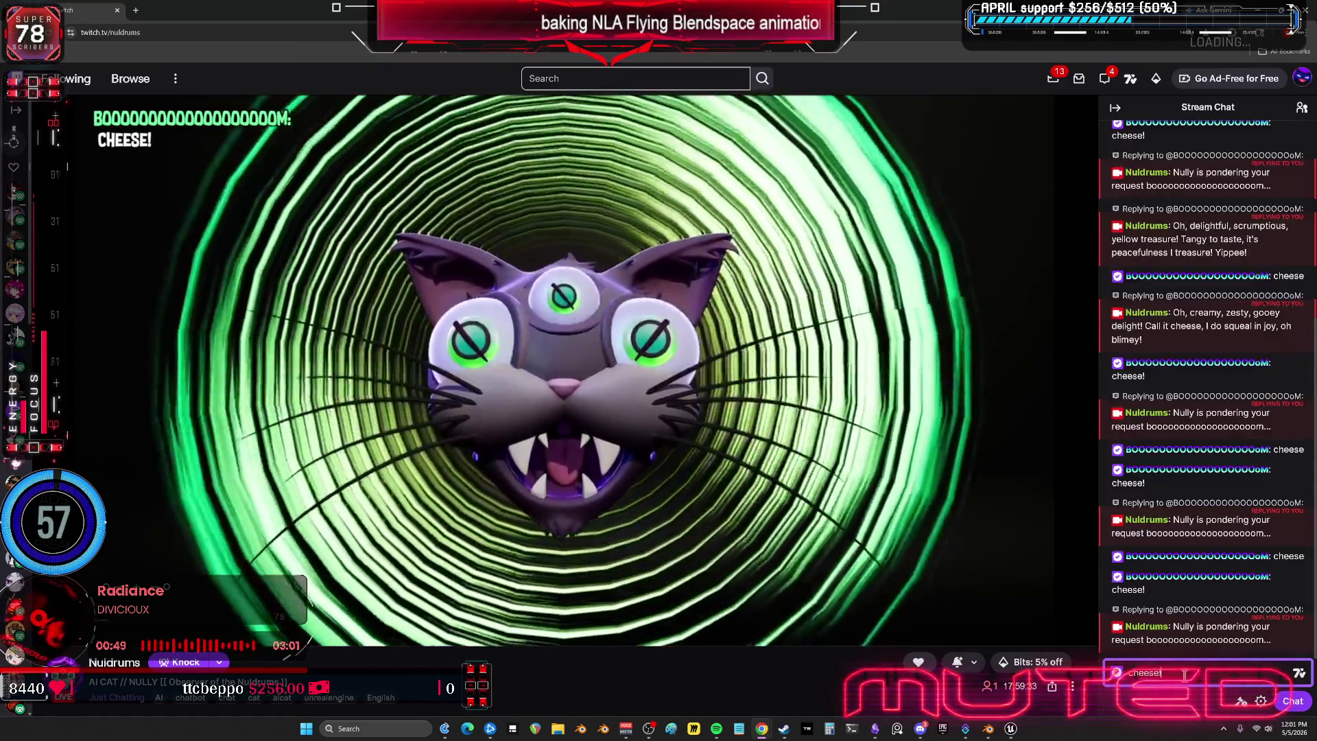
{"action": "key", "text": "Return"}
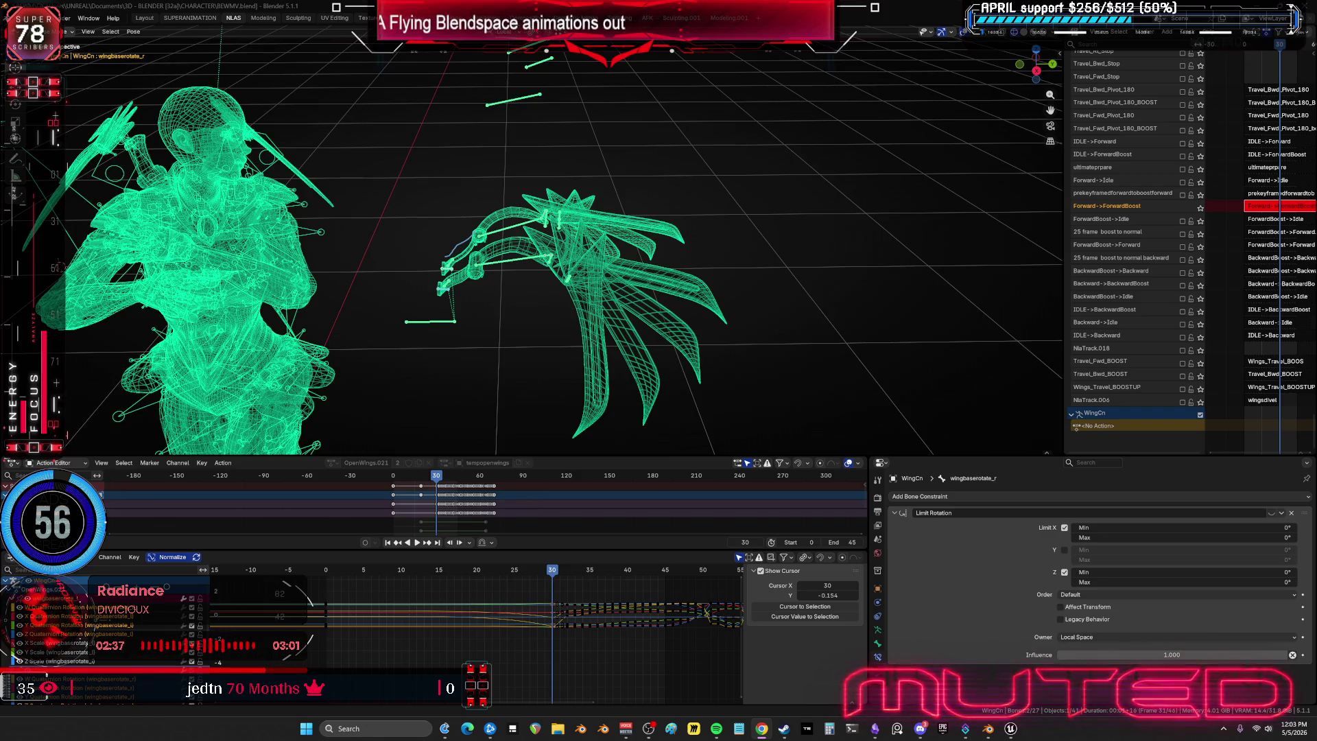
{"action": "mouse_move", "coordinate": [546, 303]}
{"action": "middle_mouse_down"}
{"action": "mouse_move", "coordinate": [528, 269]}
{"action": "mouse_move", "coordinate": [548, 343]}
{"action": "middle_mouse_up"}
- Select the wing_ext_r bone and review the wing opening around frames 25–28
{"action": "key", "text": "space"}
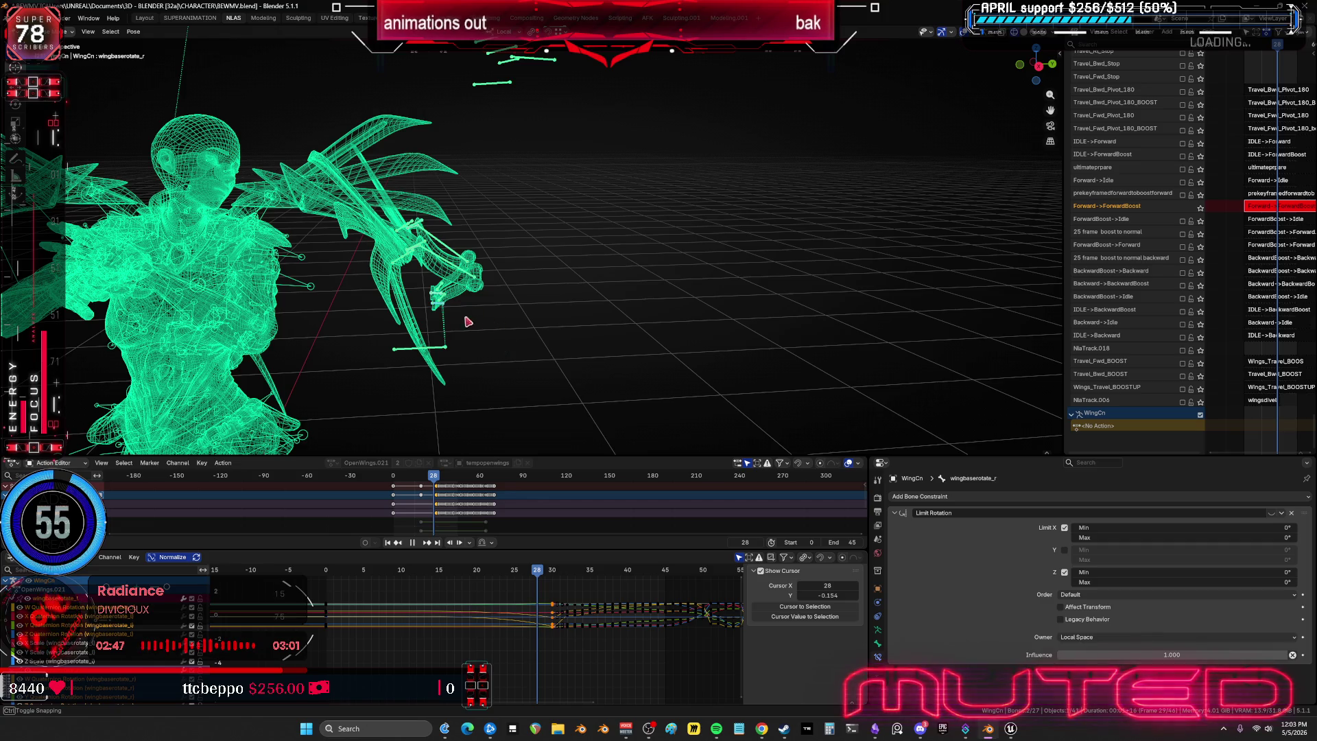
{"action": "key", "text": "space"}
{"action": "mouse_move", "coordinate": [468, 322]}
{"action": "middle_mouse_down"}
{"action": "mouse_move", "coordinate": [441, 302]}
{"action": "mouse_move", "coordinate": [468, 261]}
{"action": "middle_mouse_up"}
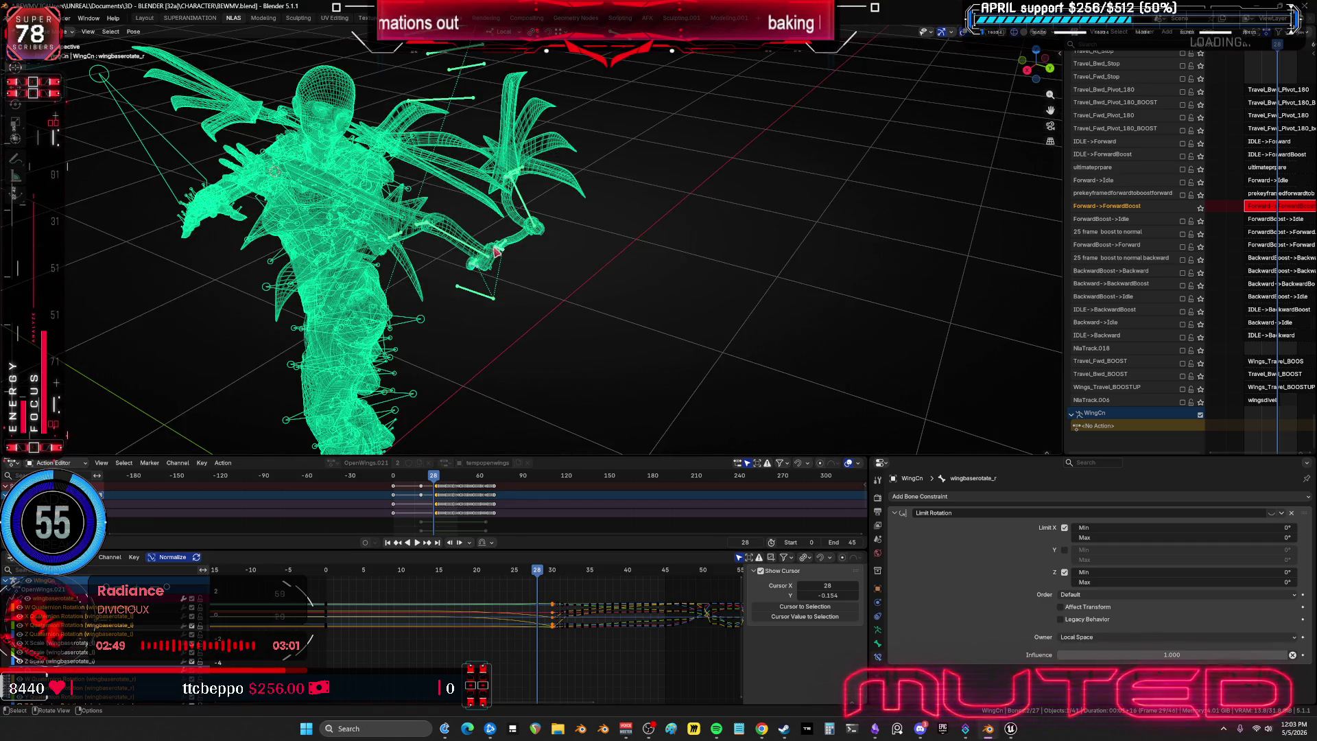
{"action": "left_click", "coordinate": [501, 246]}
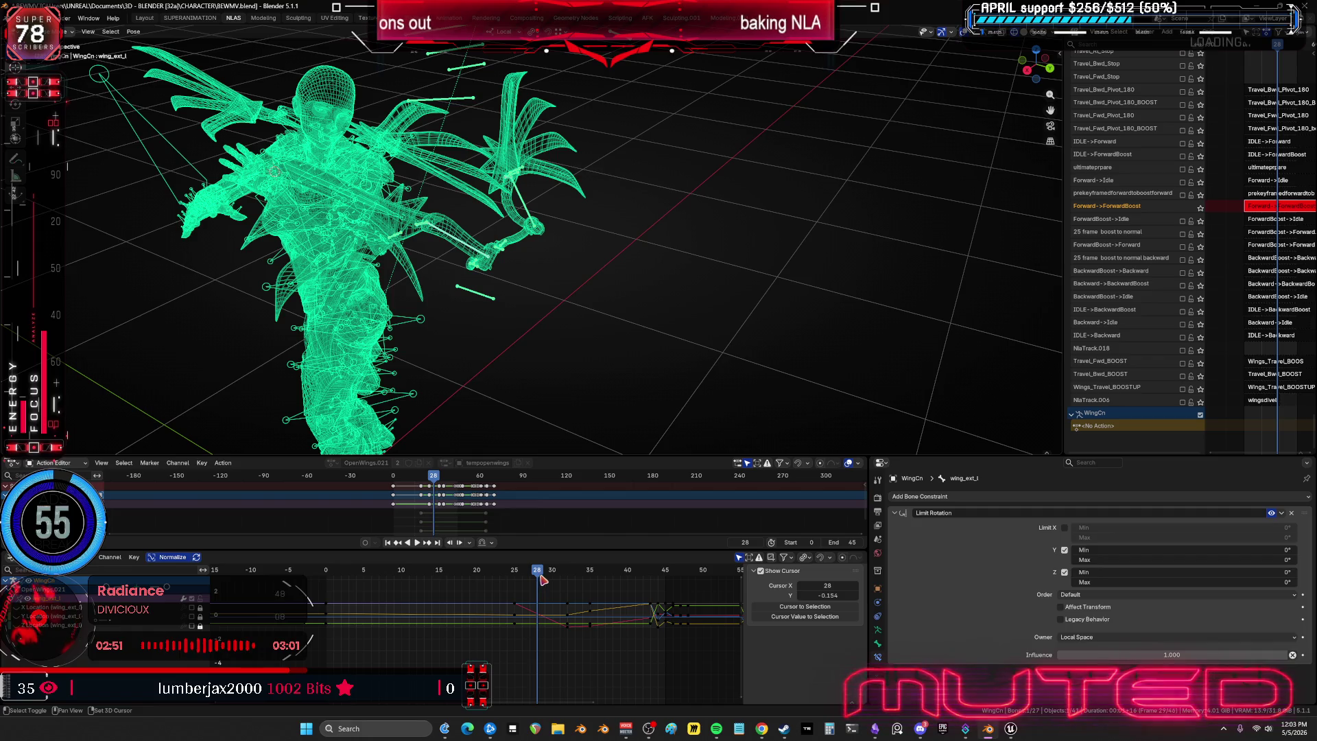
{"action": "left_click_drag", "start_coordinate": [542, 580], "coordinate": [519, 581]}
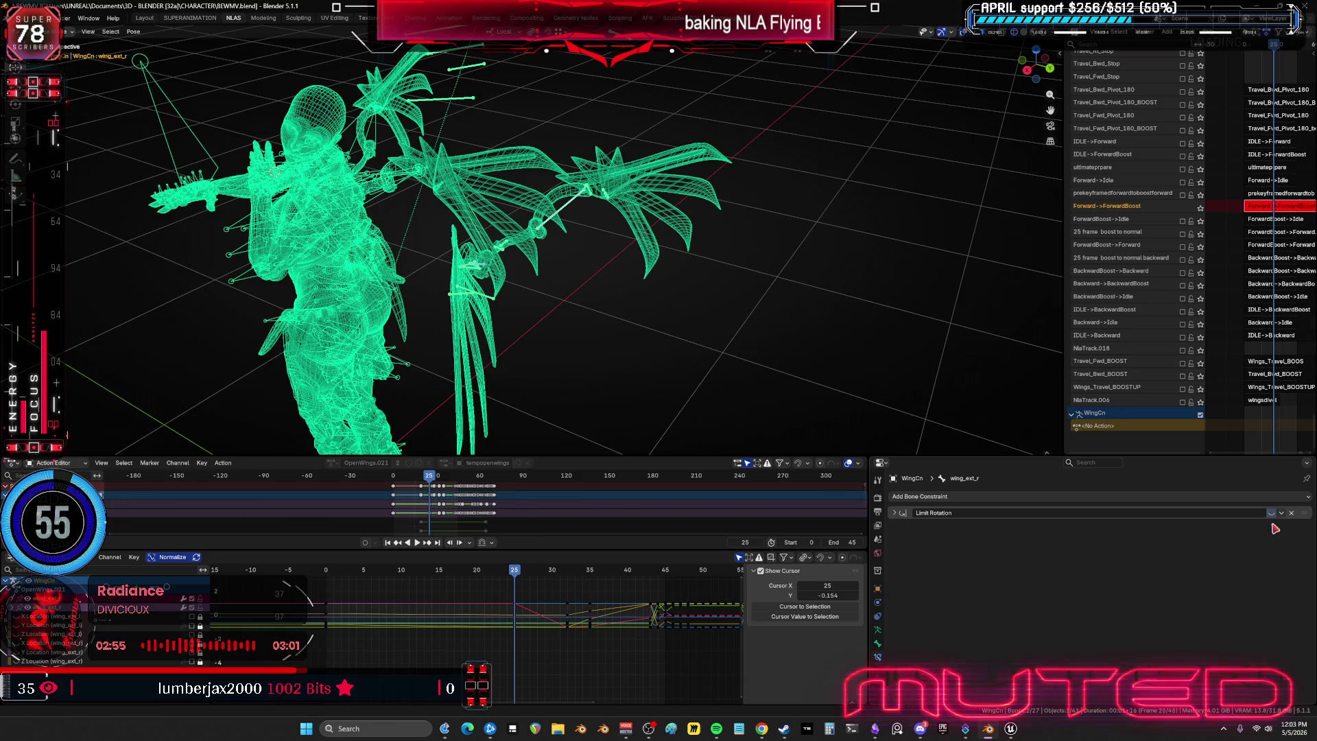
{"action": "left_click_drag", "start_coordinate": [532, 573], "coordinate": [538, 576]}
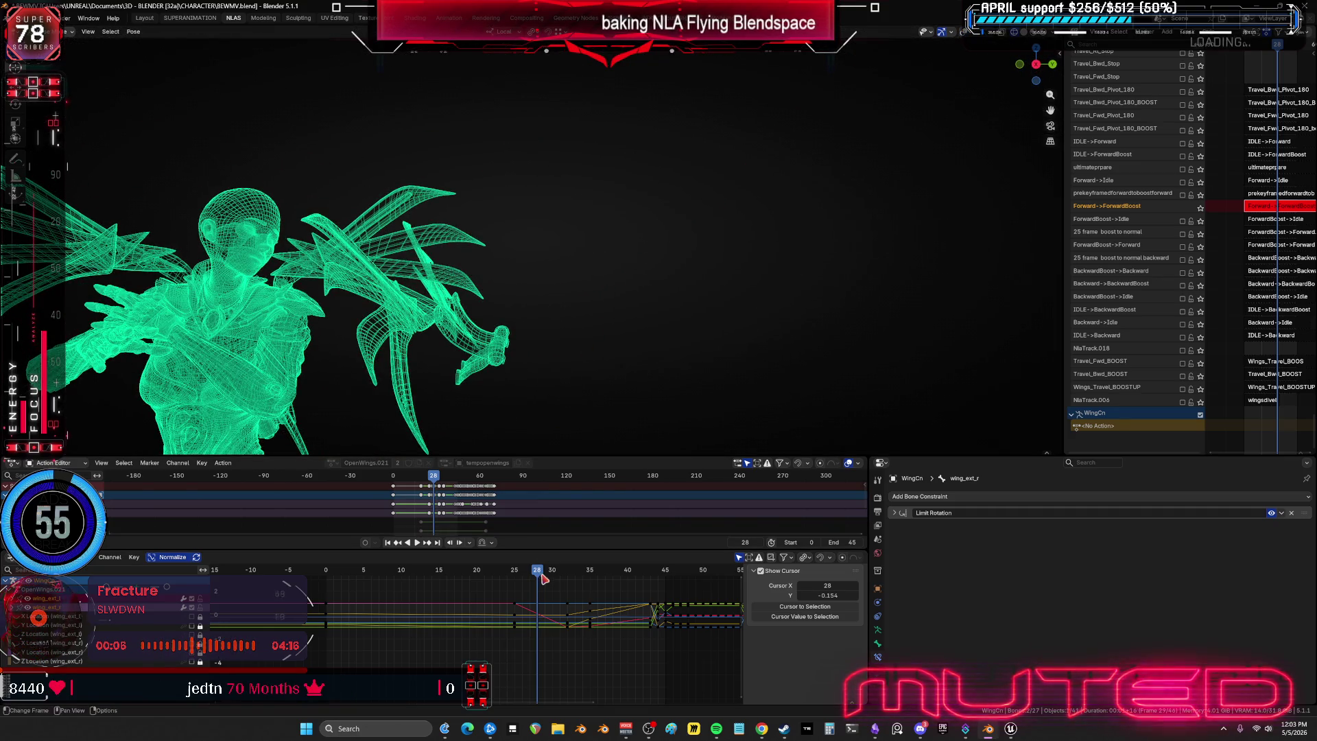
{"action": "mouse_move", "coordinate": [543, 578]}
{"action": "left_mouse_down"}
{"action": "mouse_move", "coordinate": [568, 579]}
{"action": "mouse_move", "coordinate": [542, 581]}
{"action": "left_mouse_up"}
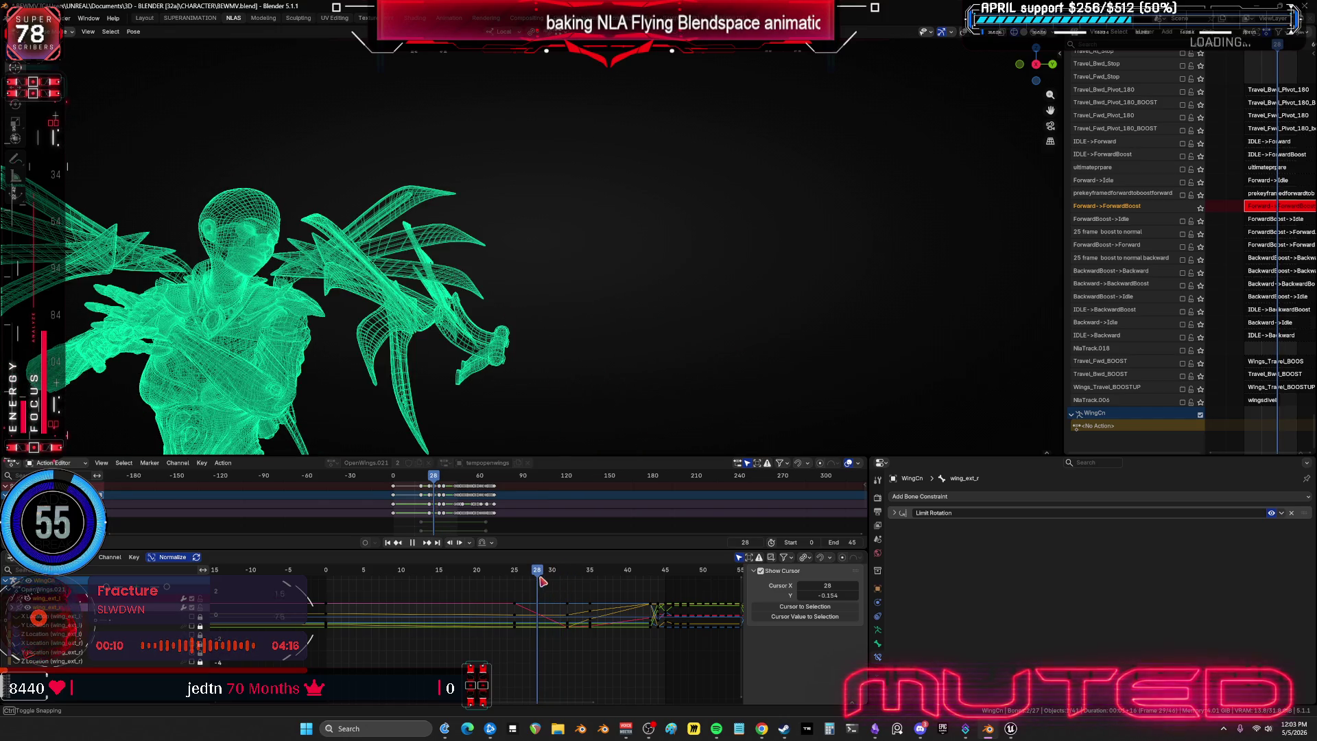
{"action": "key", "text": "space"}
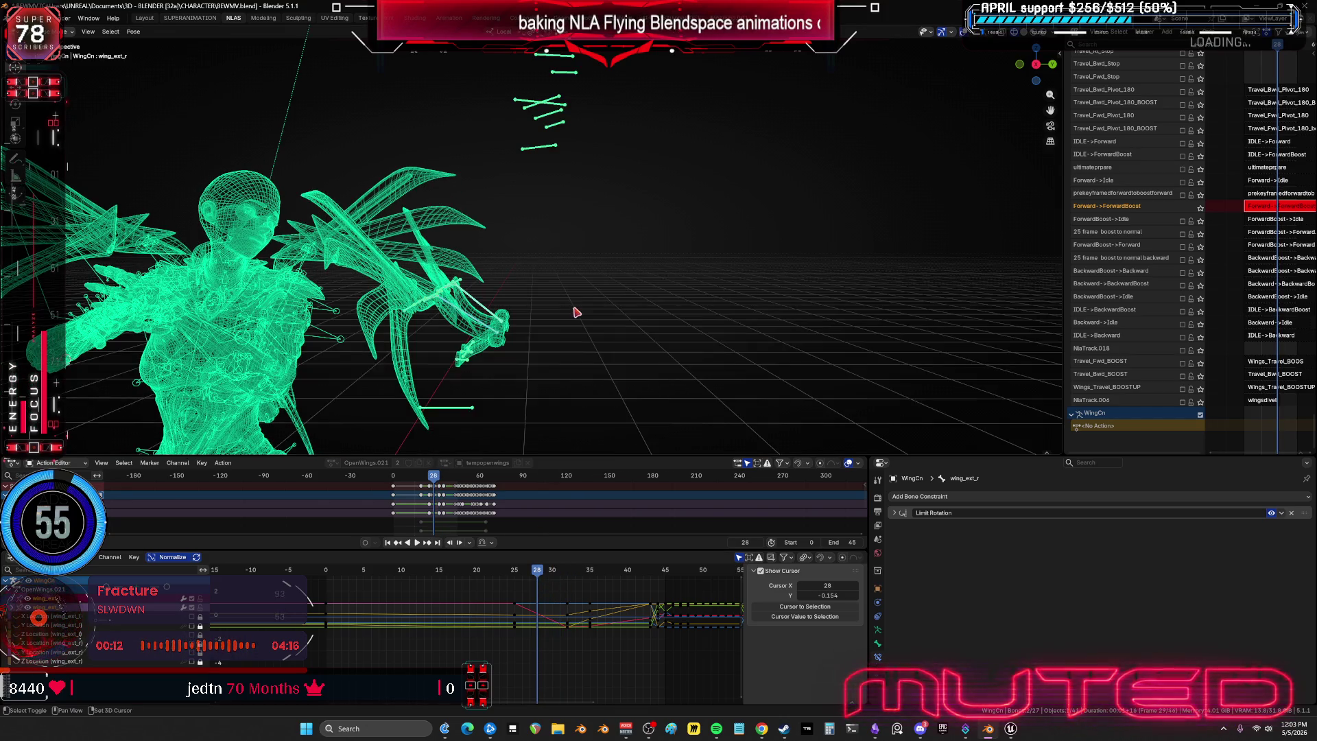
- Rotate wing_ext_r on the X axis and key its rotation at frame 28
{"action": "key", "text": "r"}
{"action": "key", "text": "x"}
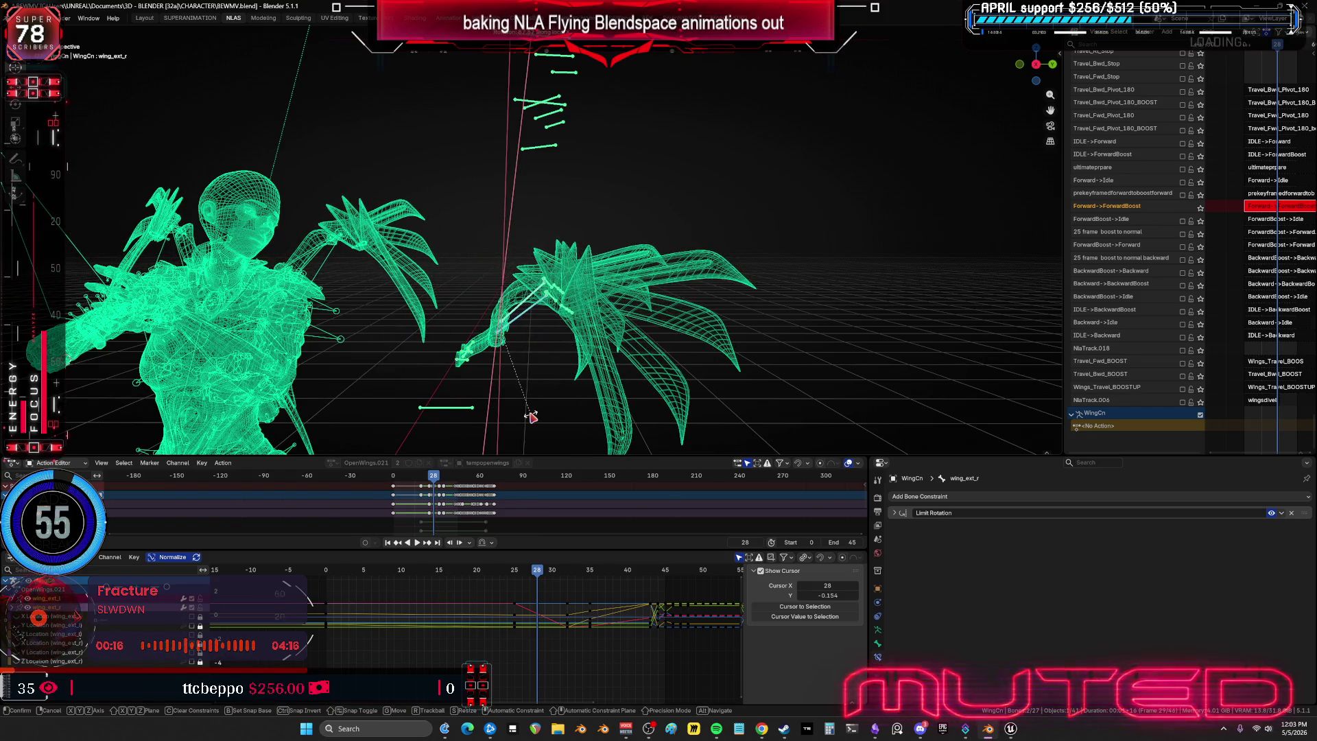
{"action": "left_click", "coordinate": [563, 379]}
{"action": "key", "text": "i"}
{"action": "key", "text": "Return"}
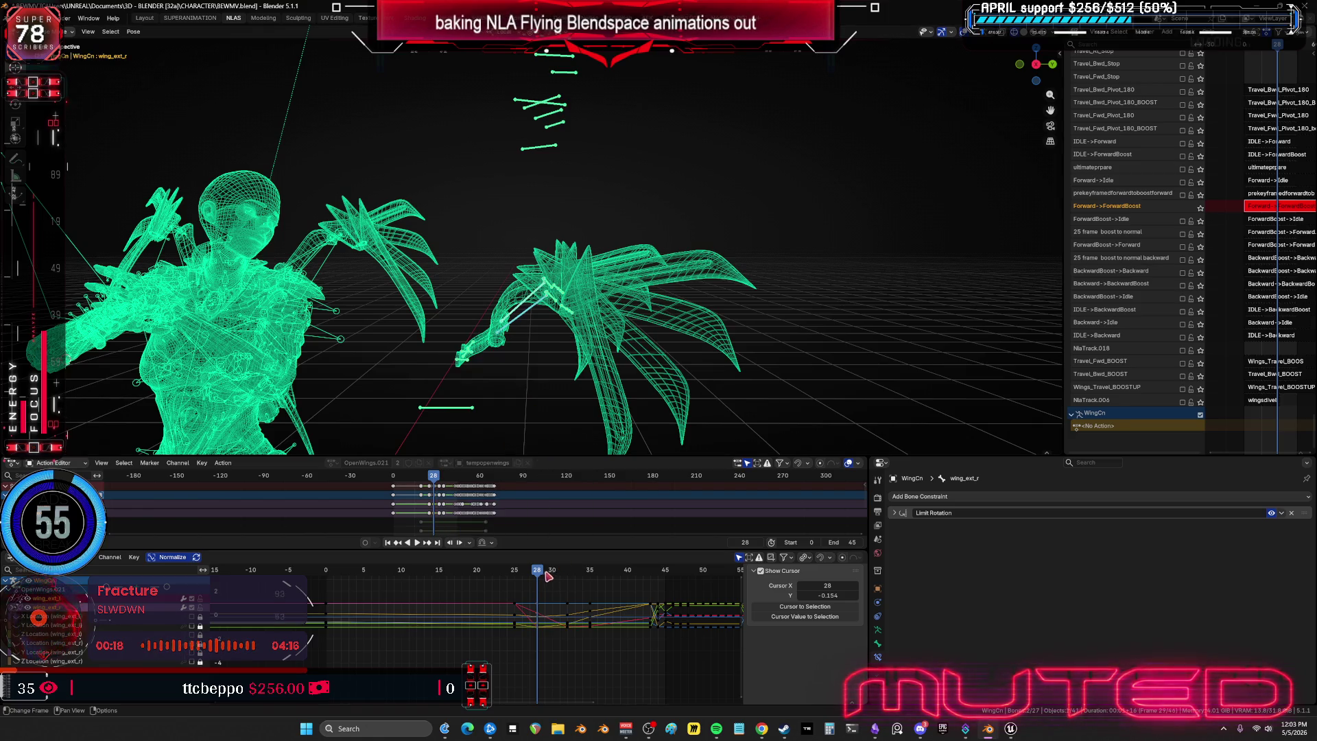
- Rotate the wing bone again and key its rotation at frame 26
{"action": "key", "text": "space"}
{"action": "key", "text": "space"}
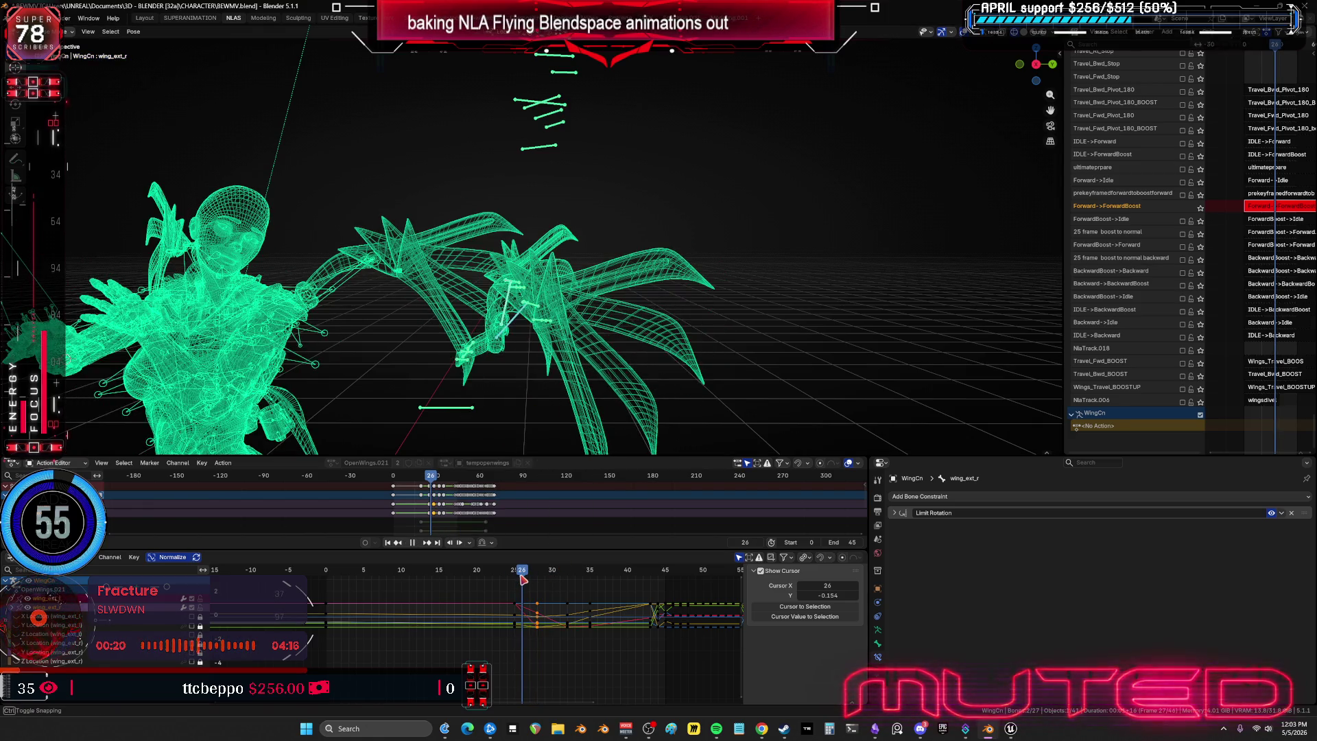
{"action": "key", "text": "r"}
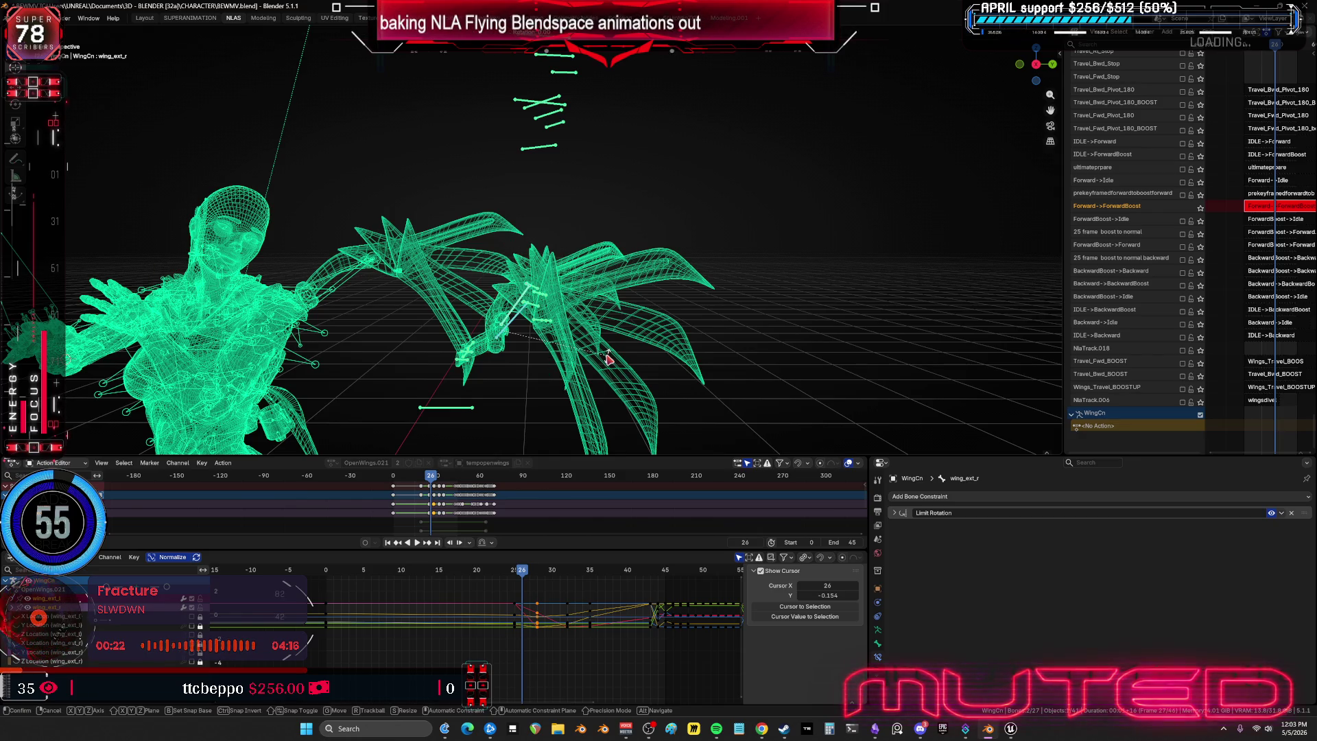
{"action": "left_click", "coordinate": [609, 357]}
{"action": "key", "text": "i"}
{"action": "key", "text": "Return"}
- At frame 27, swing the wing bone further upward on the X axis
{"action": "left_click", "coordinate": [528, 575]}
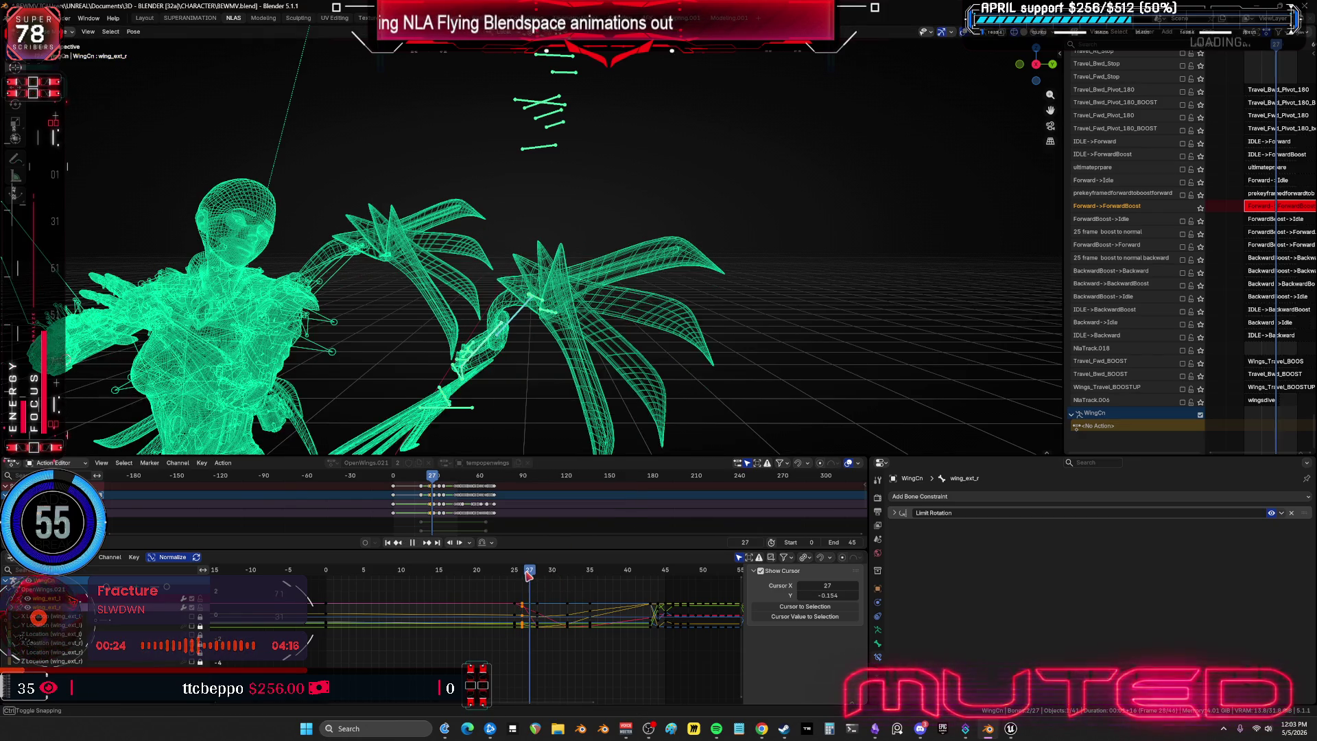
{"action": "key", "text": "r"}
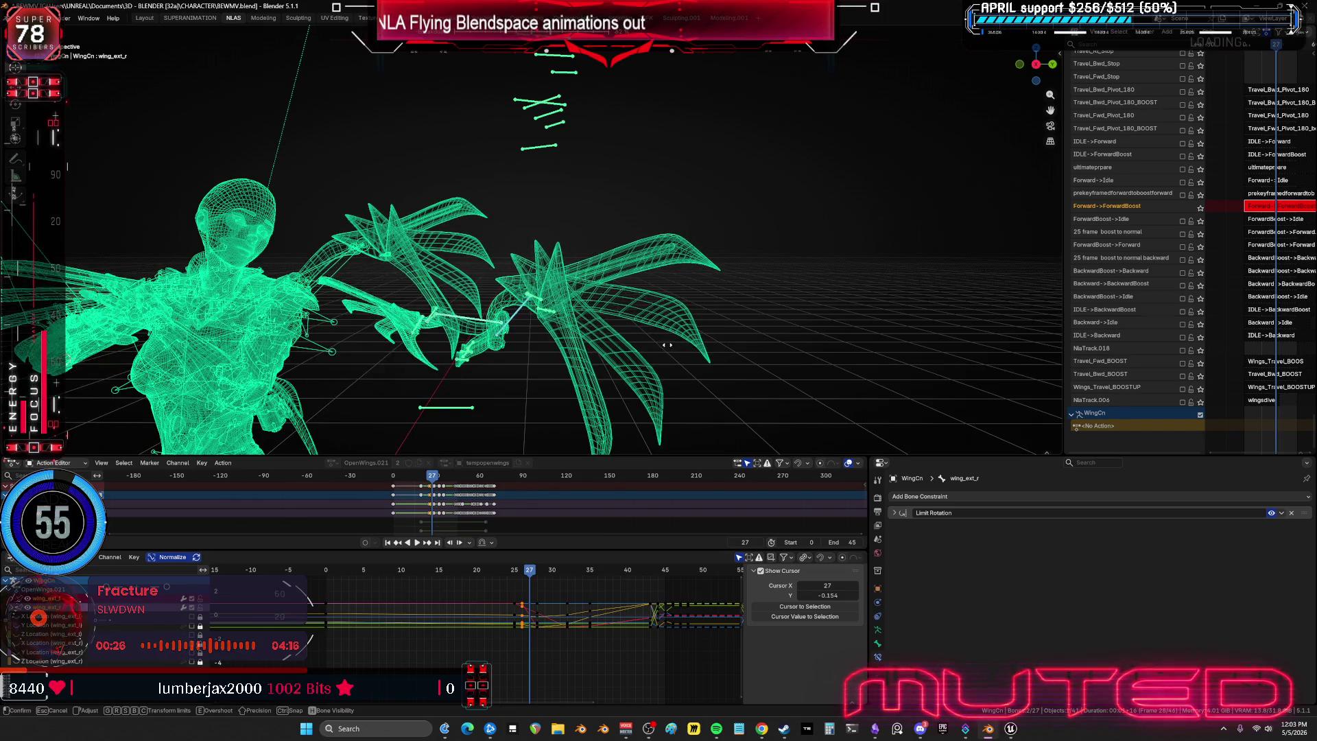
{"action": "key", "text": "x"}
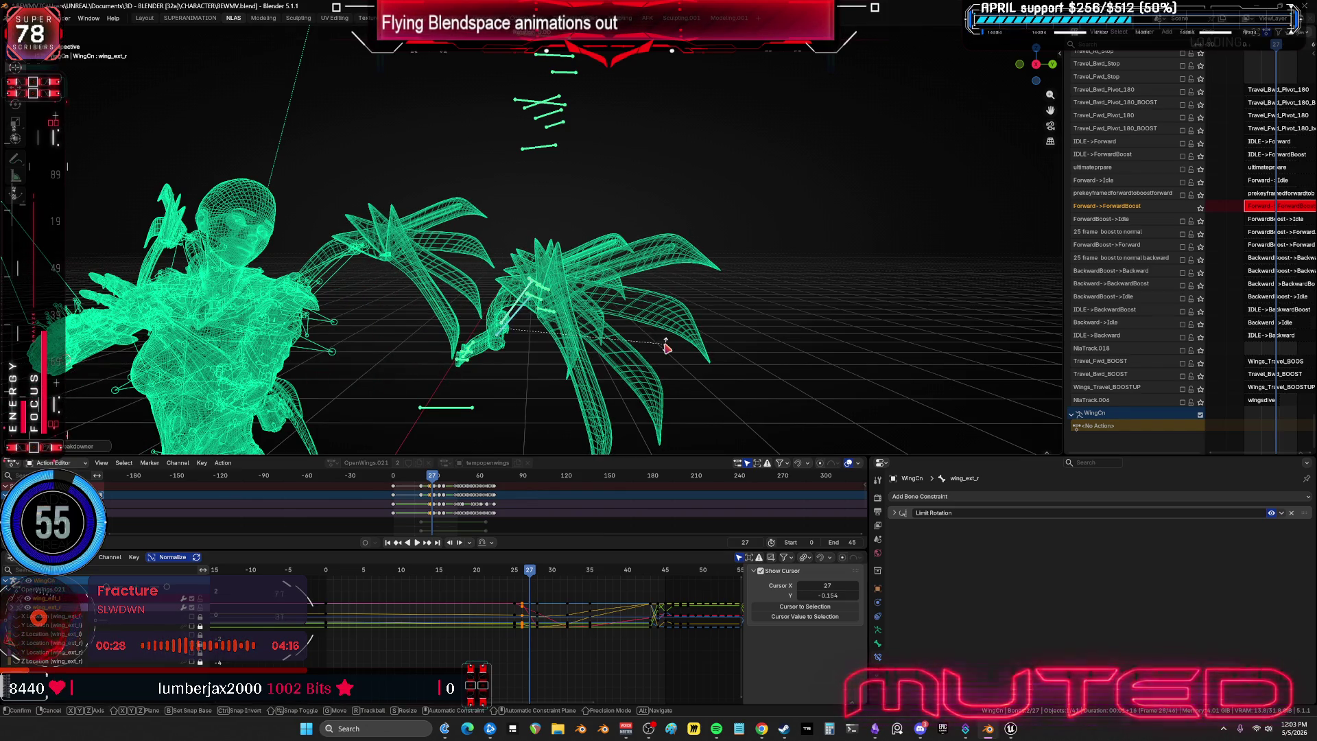
{"action": "left_click", "coordinate": [666, 347]}
{"action": "right_click", "coordinate": [665, 346]}
- At frame 29, rotate the wing bone into a more upswept pose
{"action": "left_click_drag", "start_coordinate": [533, 572], "coordinate": [546, 578]}
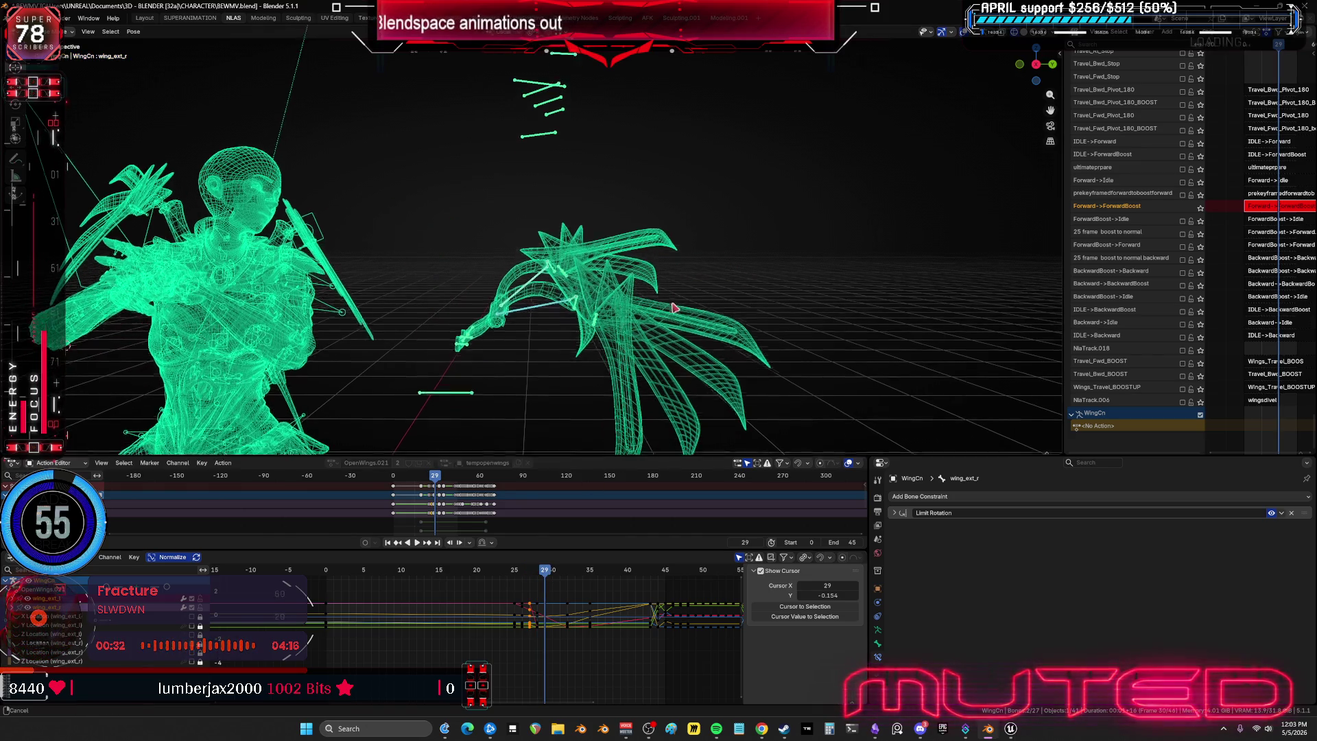
{"action": "key", "text": "Escape"}
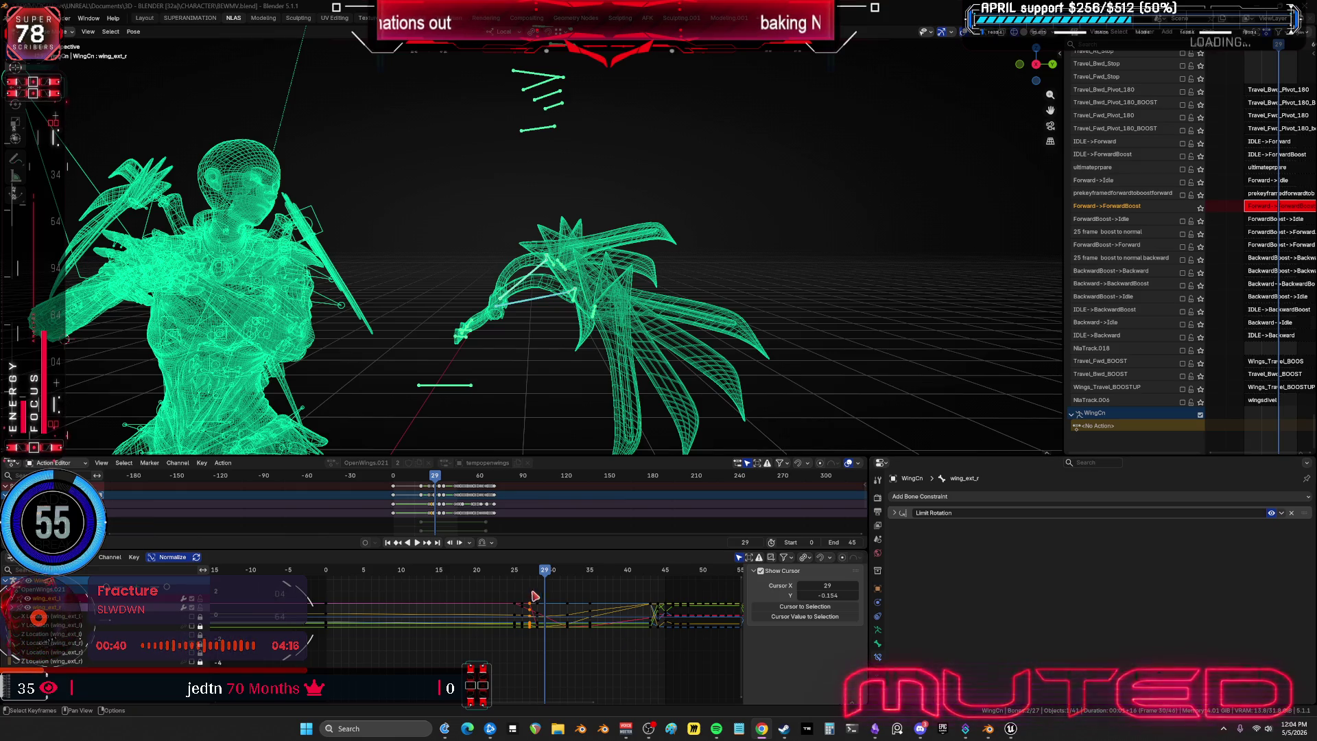
{"action": "left_click_drag", "start_coordinate": [552, 575], "coordinate": [549, 580]}
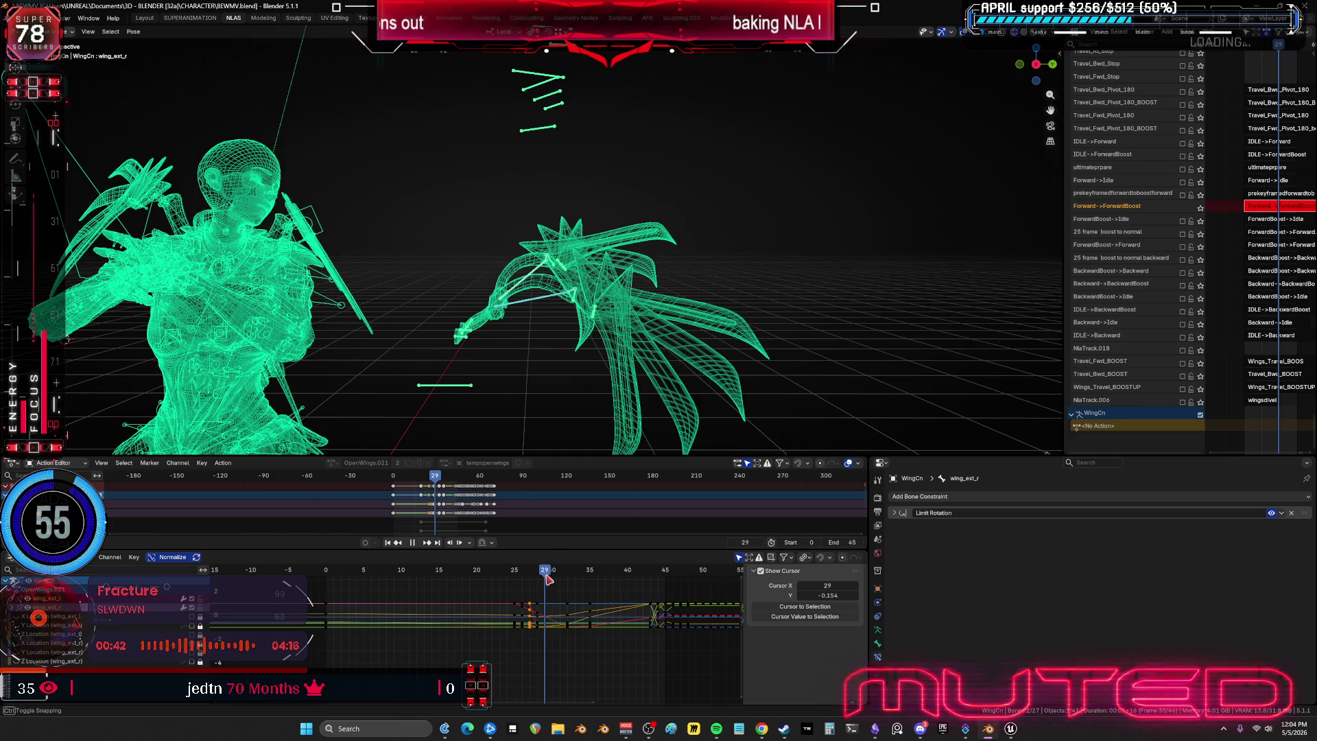
{"action": "middle_click_drag", "start_coordinate": [650, 330], "coordinate": [652, 342], "text": "shift"}
{"action": "key", "text": "r"}
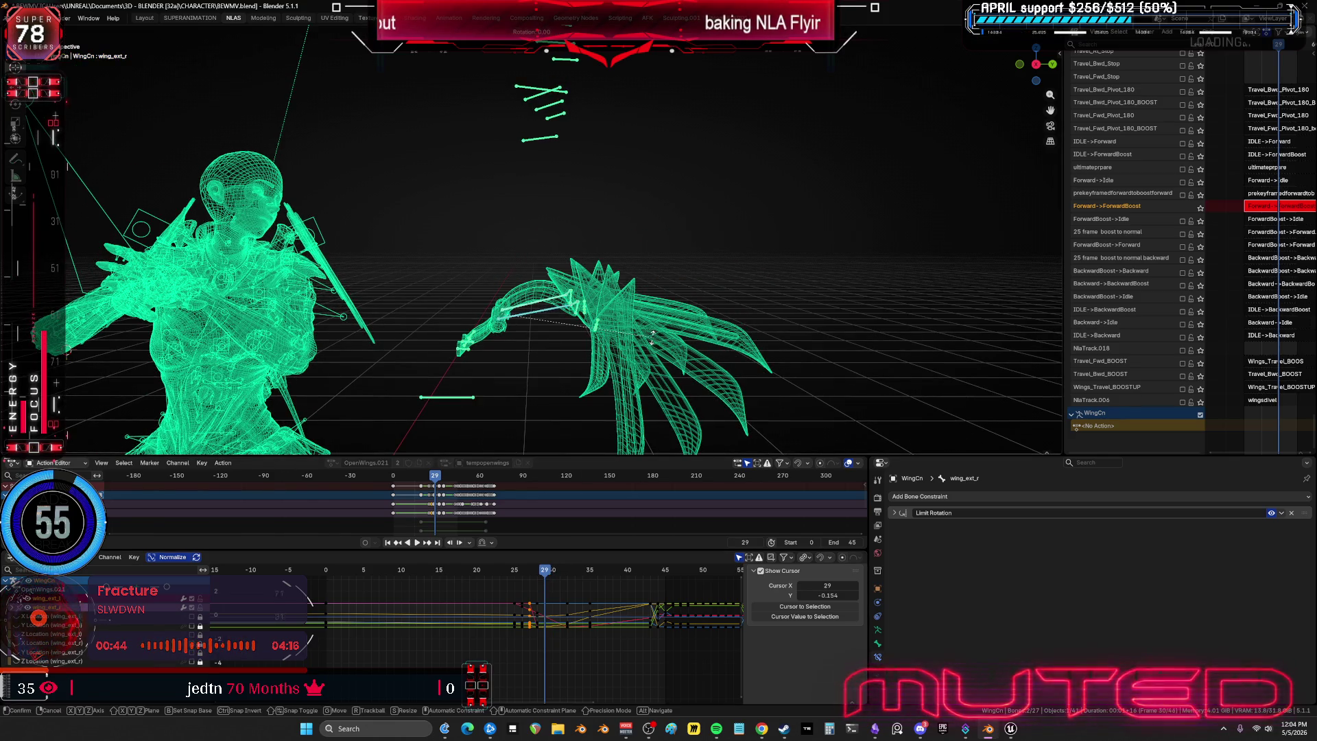
{"action": "key", "text": "Escape"}
- Key the wing rotation at frame 29, then rotate and key it again at frame 30
{"action": "key", "text": "k"}
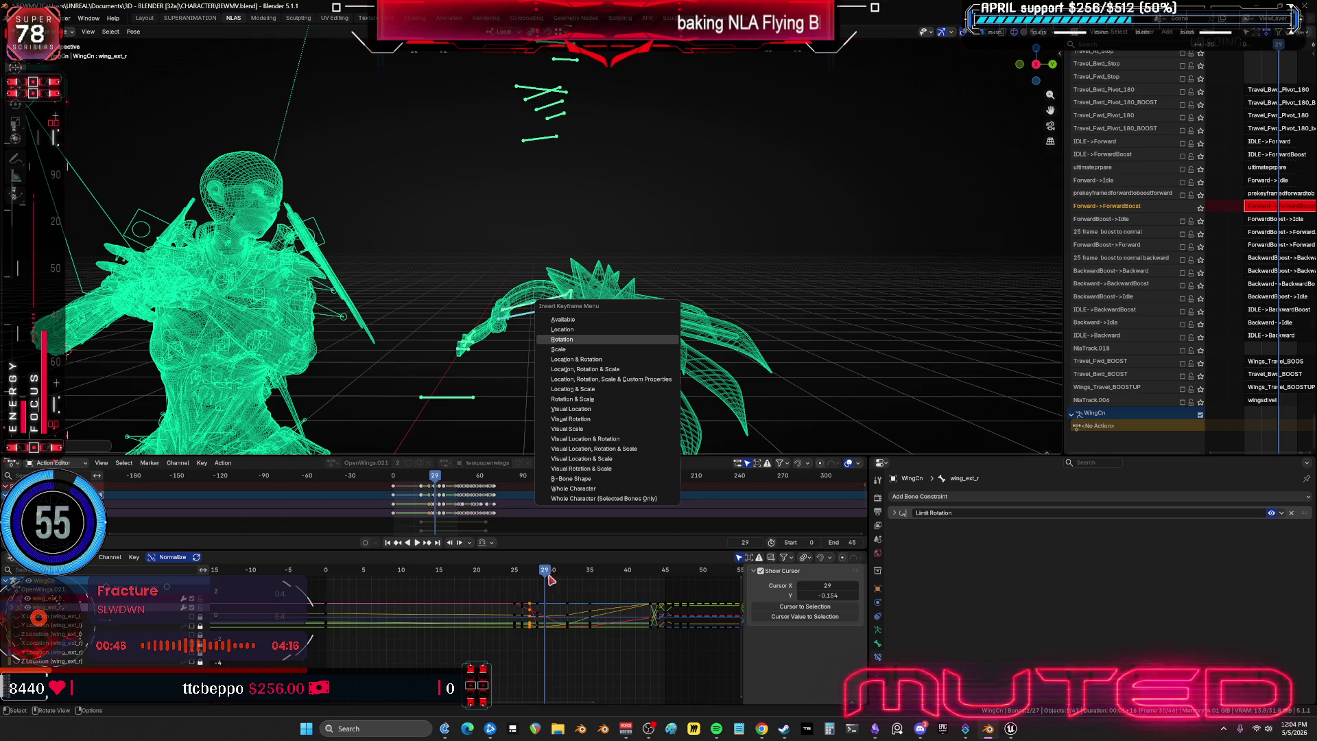
{"action": "key", "text": "Return"}
{"action": "left_click_drag", "start_coordinate": [552, 573], "coordinate": [554, 573]}
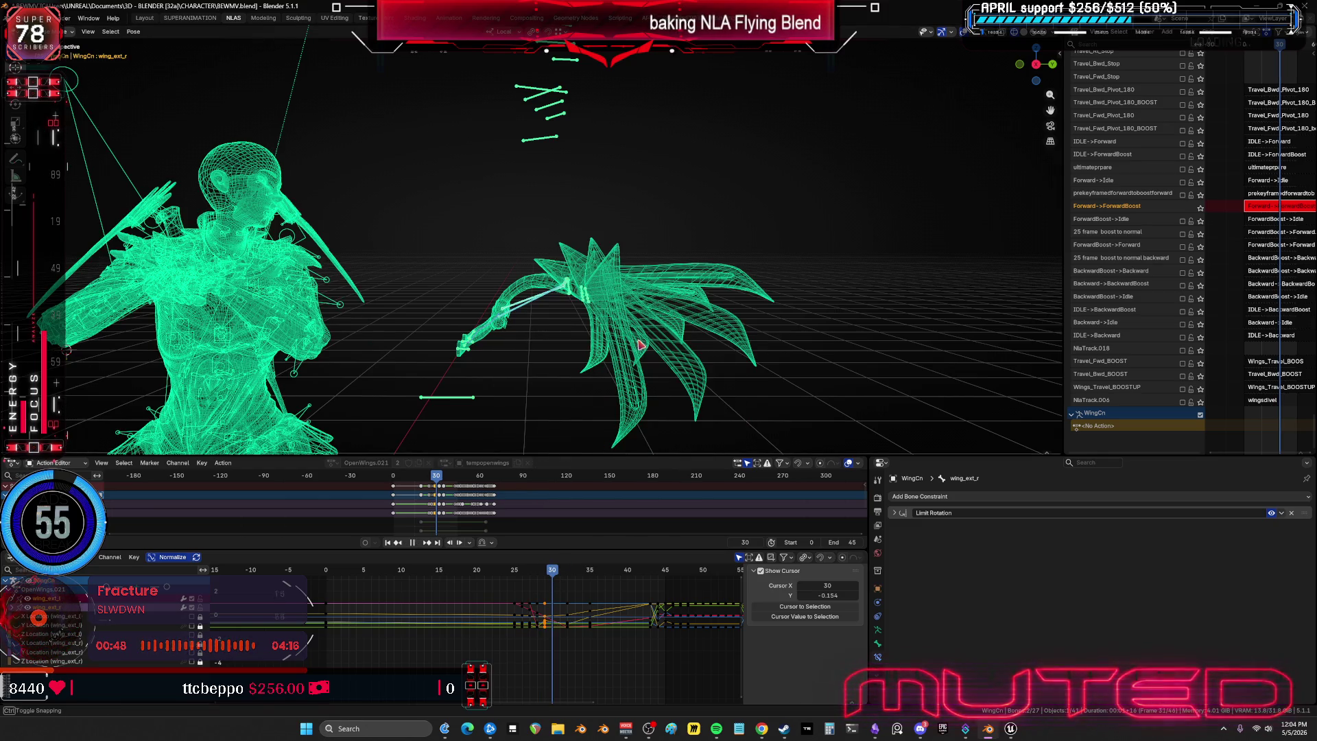
{"action": "key", "text": "space"}
{"action": "key", "text": "r"}
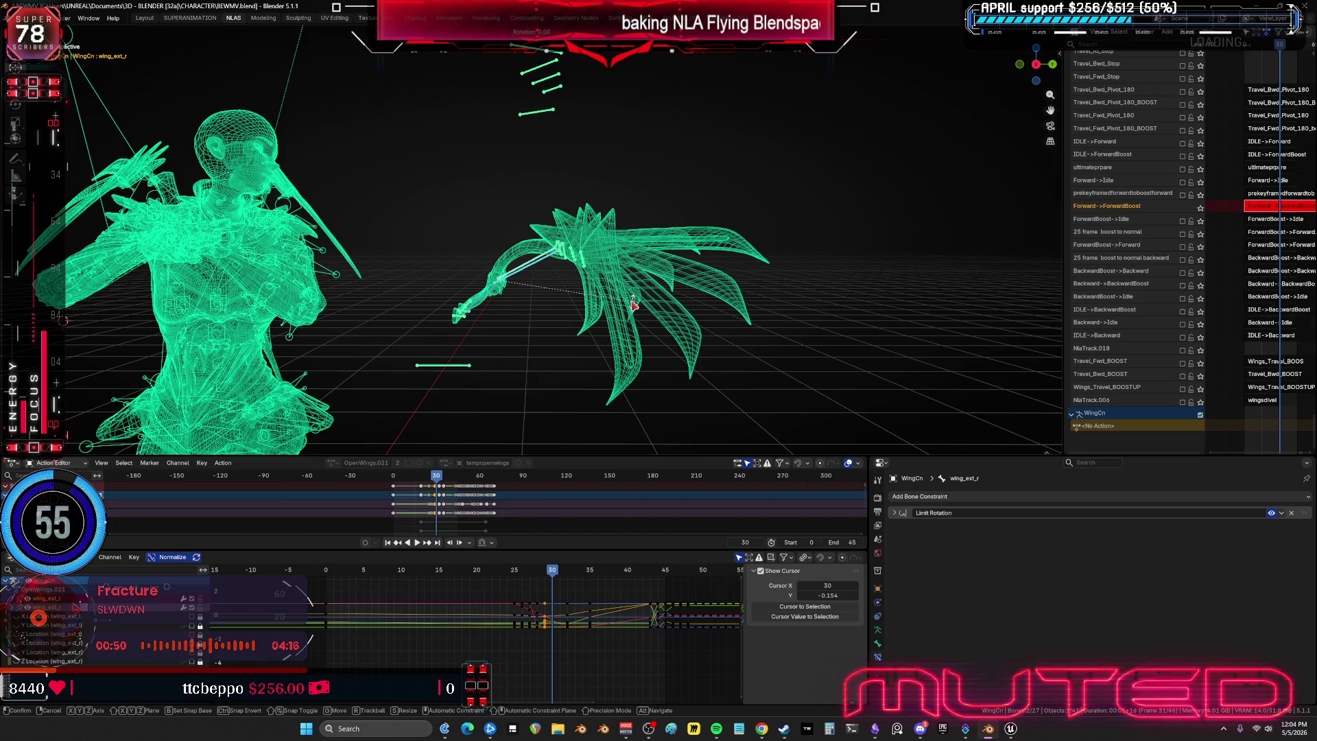
{"action": "key", "text": "Escape"}
{"action": "key", "text": "k"}
{"action": "key", "text": "Return"}
- At frame 31, rotate the wing extension bone further and key its rotation
{"action": "left_click_drag", "start_coordinate": [558, 575], "coordinate": [560, 571]}
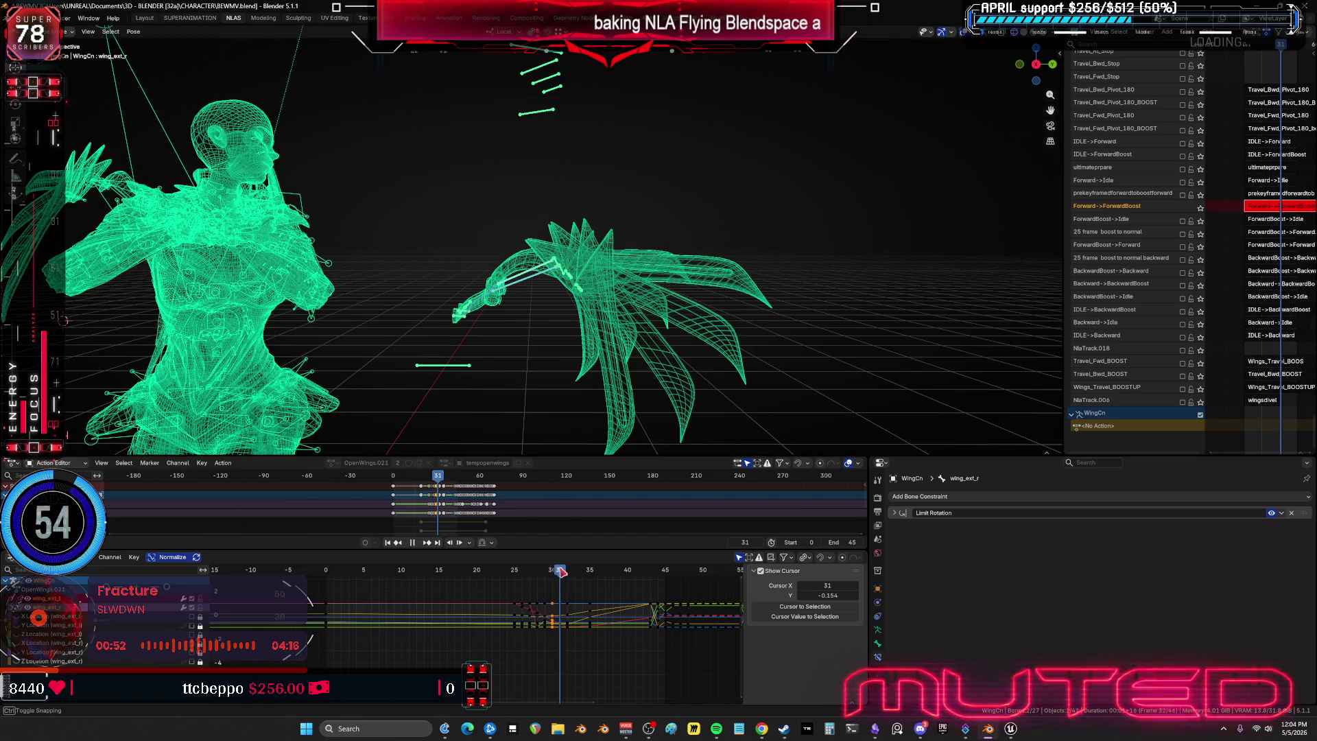
{"action": "key", "text": "r"}
{"action": "key", "text": "Escape"}
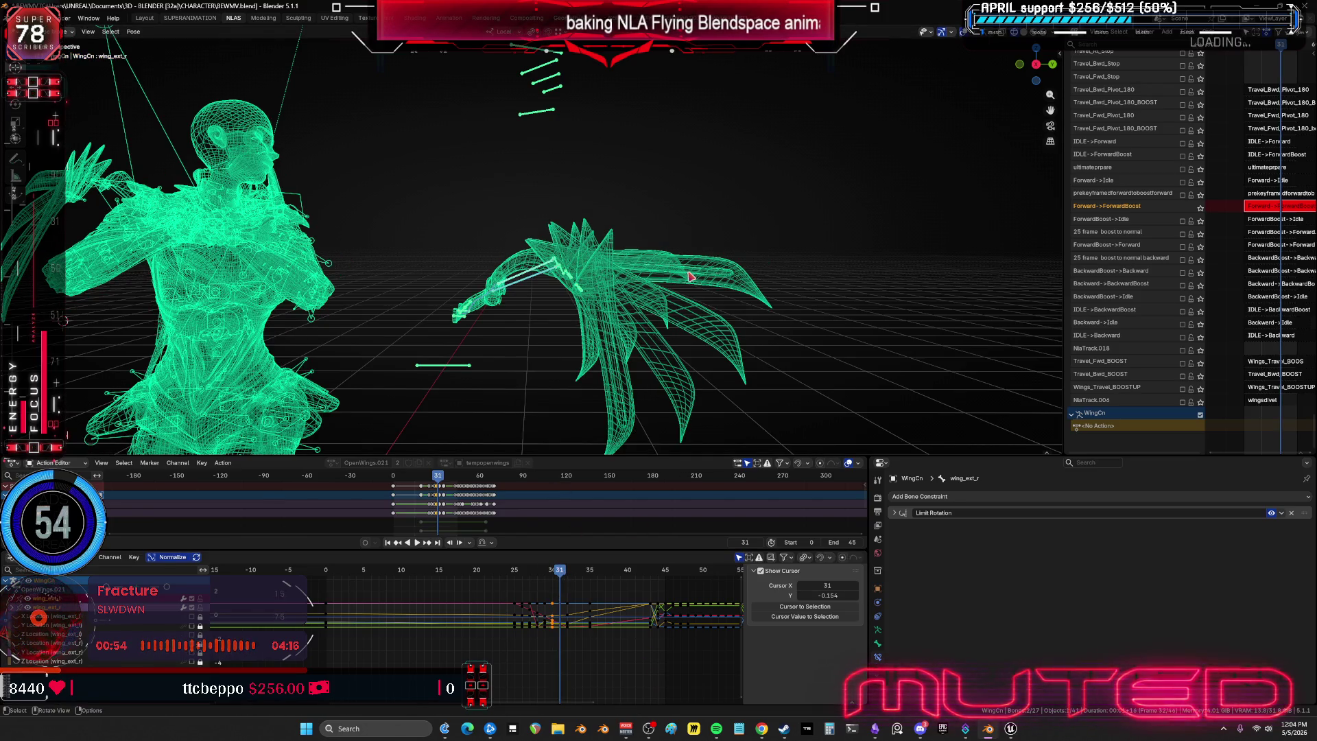
{"action": "key", "text": "r"}
{"action": "left_click", "coordinate": [690, 274]}
{"action": "key", "text": "i"}
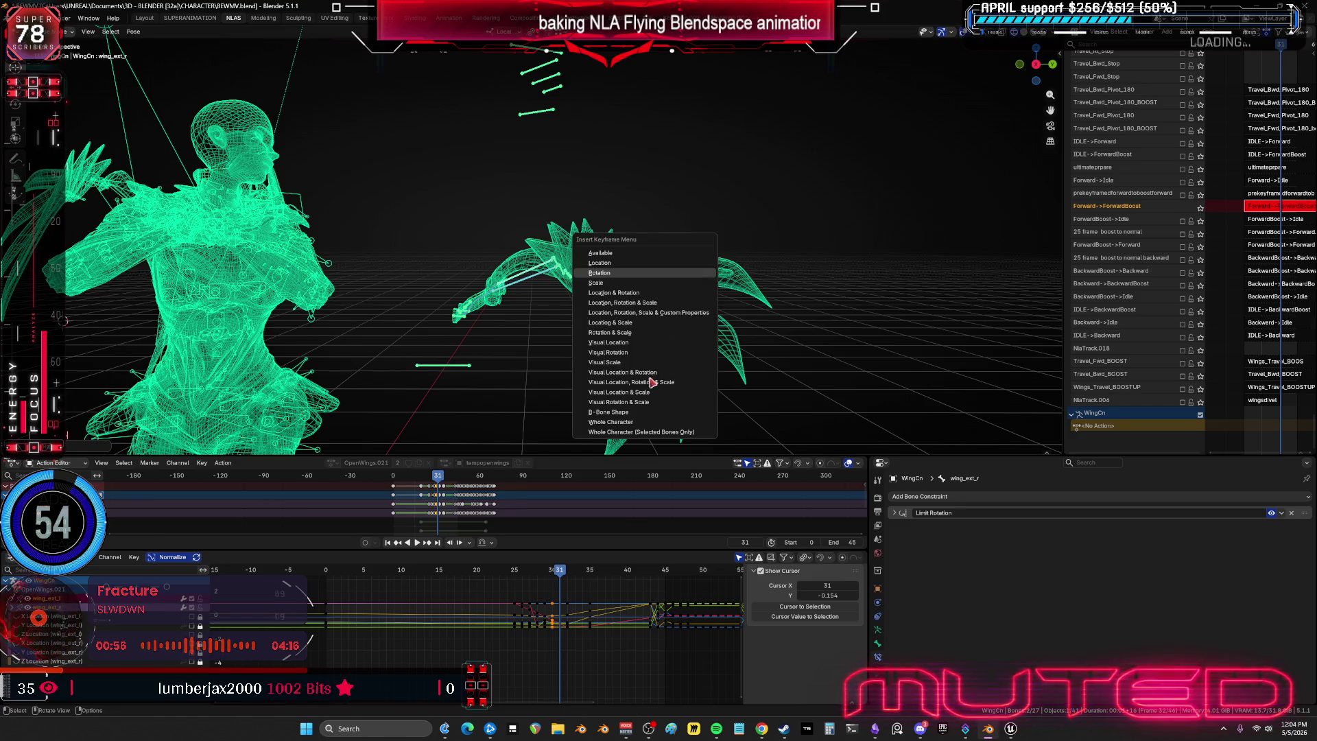
{"action": "mouse_move", "coordinate": [566, 574]}
{"action": "left_mouse_down"}
{"action": "mouse_move", "coordinate": [622, 586]}
{"action": "mouse_move", "coordinate": [496, 600]}
{"action": "mouse_move", "coordinate": [410, 578]}
{"action": "left_mouse_up"}
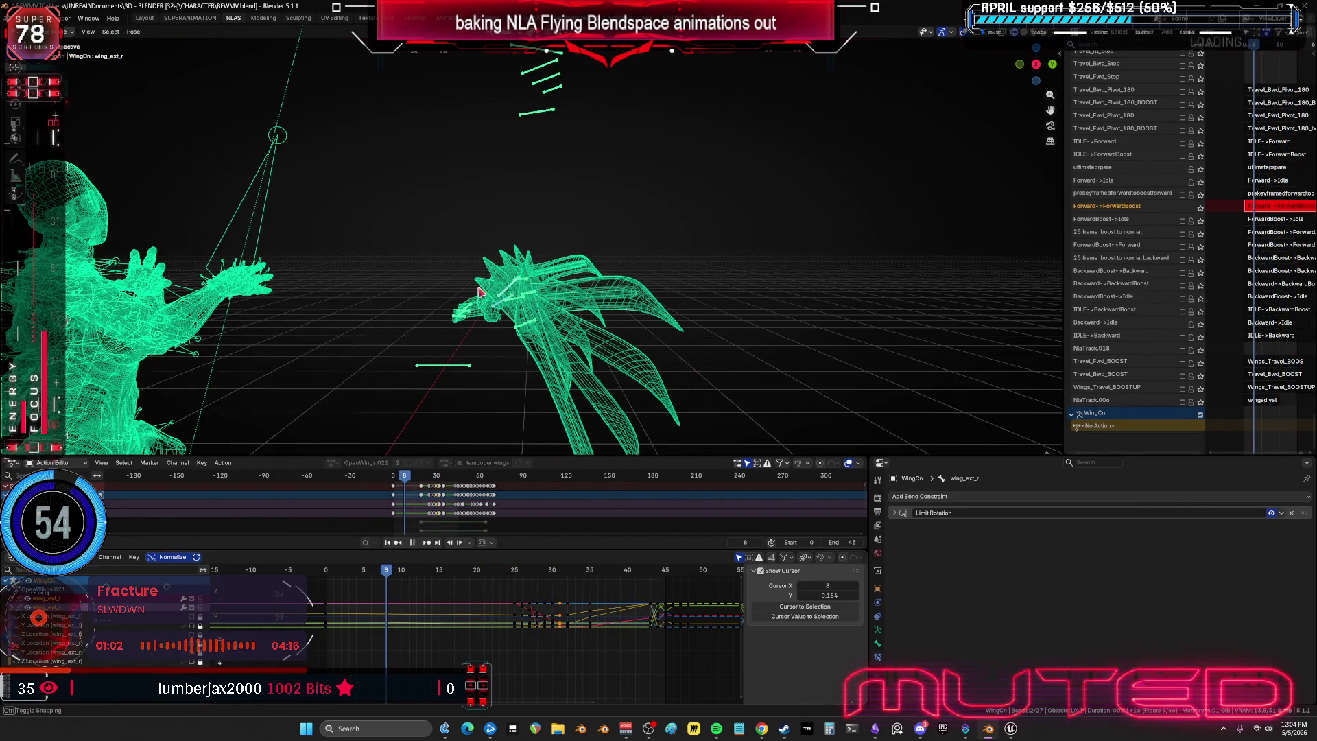
{"action": "middle_click_drag", "start_coordinate": [518, 334], "coordinate": [511, 305]}
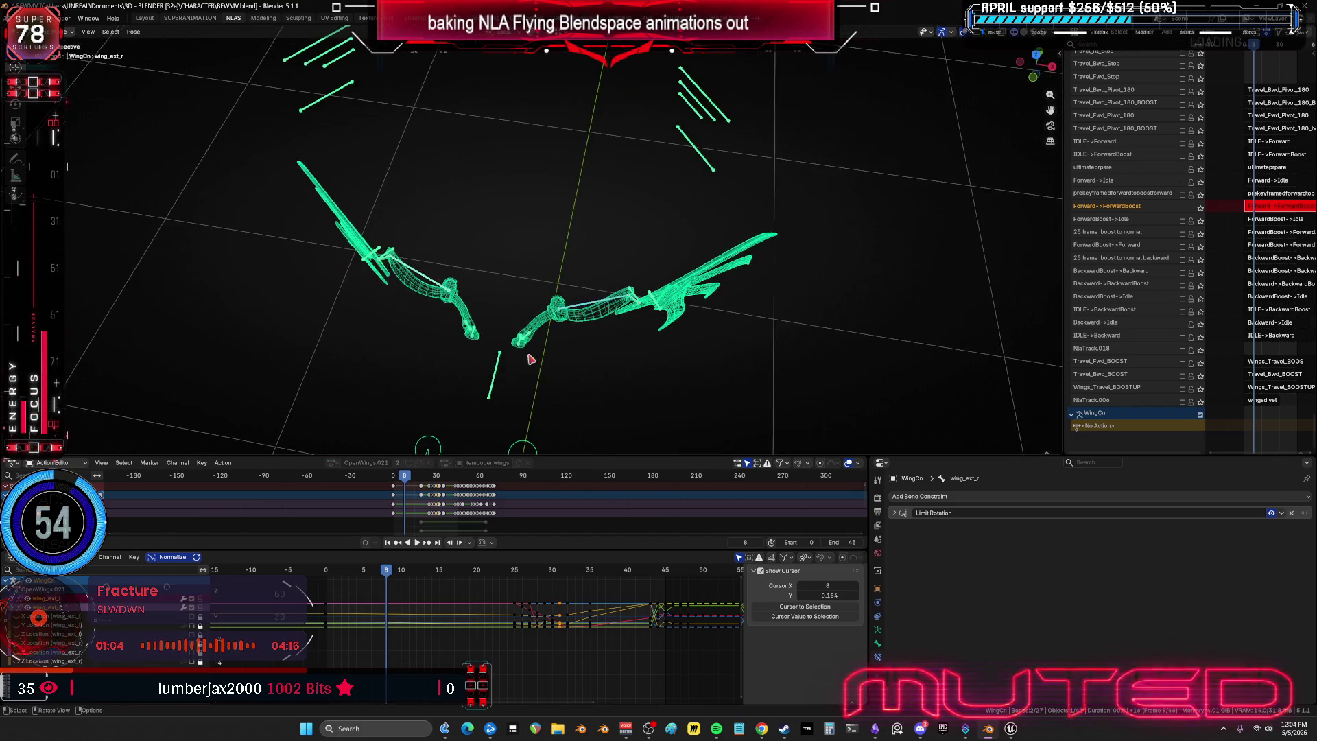
{"action": "mouse_move", "coordinate": [384, 573]}
{"action": "left_mouse_down"}
{"action": "mouse_move", "coordinate": [345, 569]}
{"action": "mouse_move", "coordinate": [517, 575]}
{"action": "left_mouse_up"}
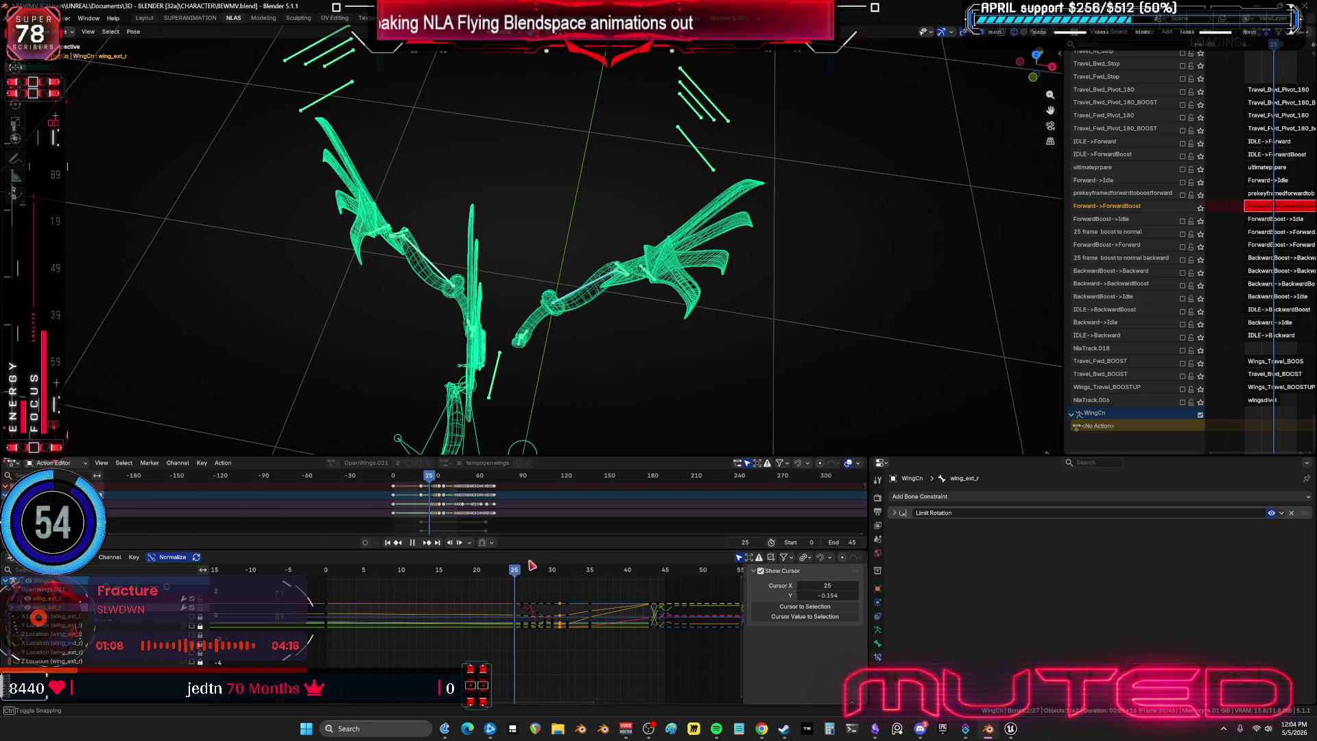
{"action": "mouse_move", "coordinate": [733, 368]}
{"action": "middle_mouse_down"}
{"action": "mouse_move", "coordinate": [670, 285]}
{"action": "mouse_move", "coordinate": [602, 297]}
{"action": "mouse_move", "coordinate": [651, 337]}
{"action": "middle_mouse_up"}
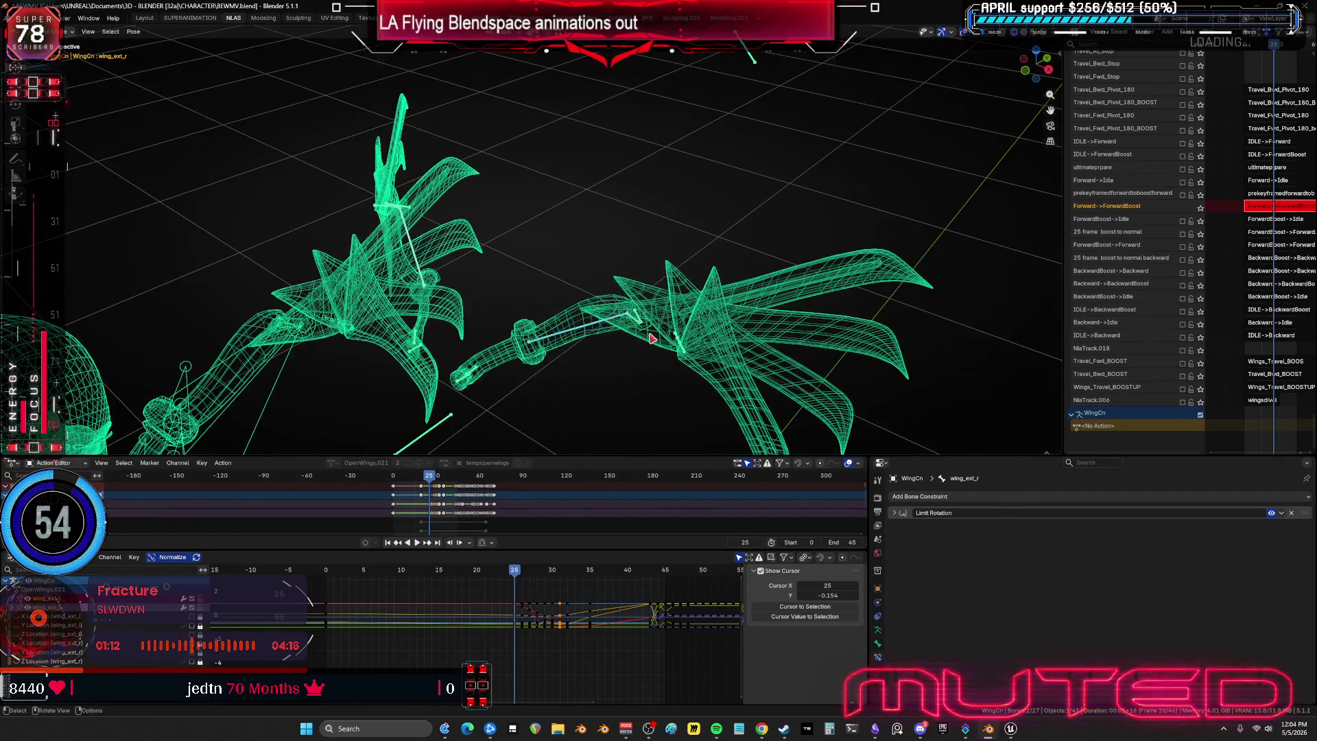
{"action": "left_click", "coordinate": [642, 323]}
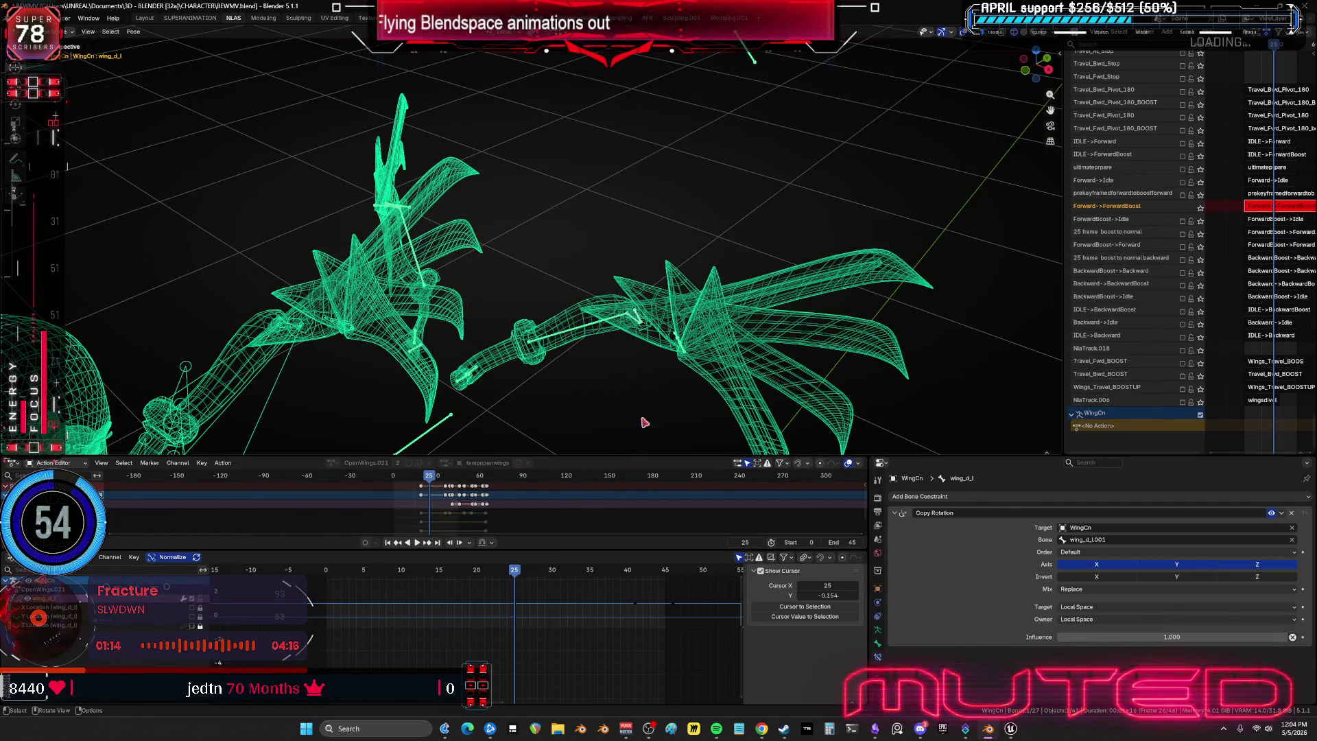
{"action": "left_click", "coordinate": [641, 322]}
{"action": "left_click", "coordinate": [636, 270]}
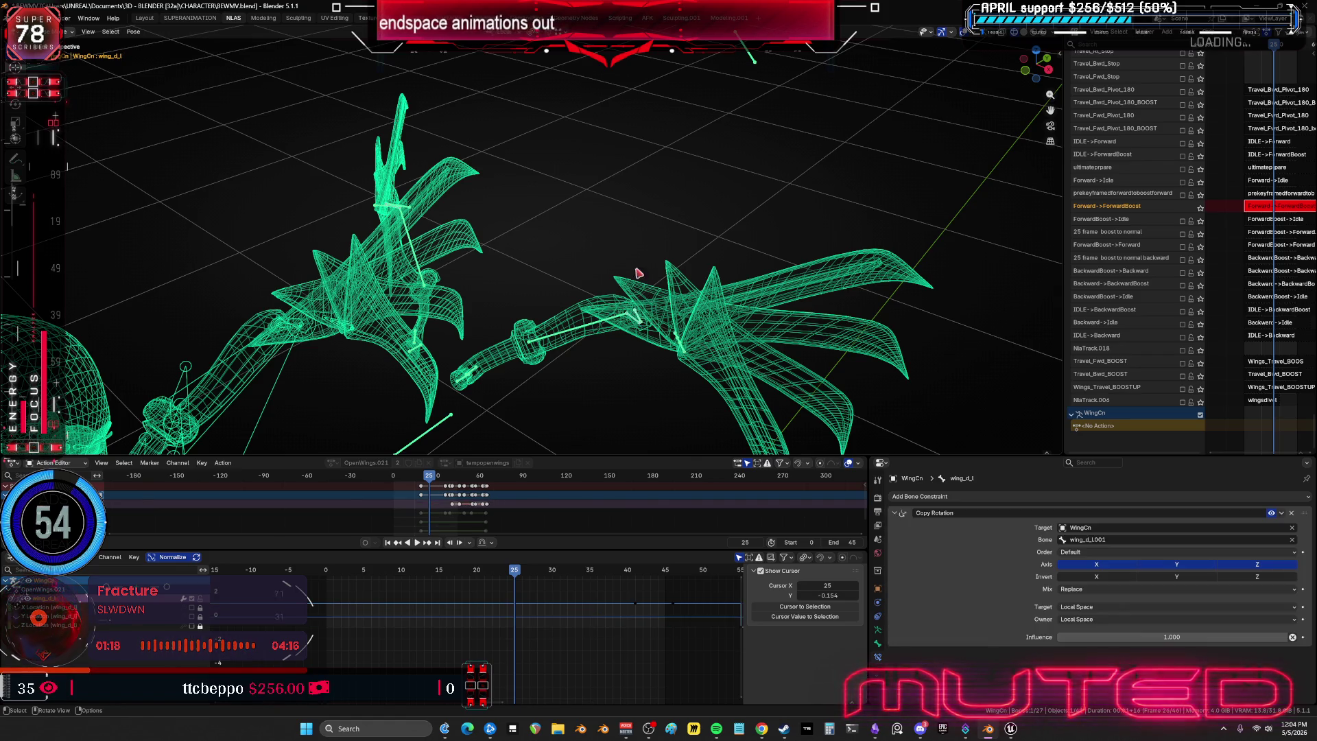
{"action": "left_click", "coordinate": [442, 233]}
{"action": "mouse_move", "coordinate": [443, 233]}
{"action": "middle_mouse_down"}
{"action": "mouse_move", "coordinate": [509, 229]}
{"action": "mouse_move", "coordinate": [334, 293]}
{"action": "middle_mouse_up"}
{"action": "left_click", "coordinate": [432, 259]}
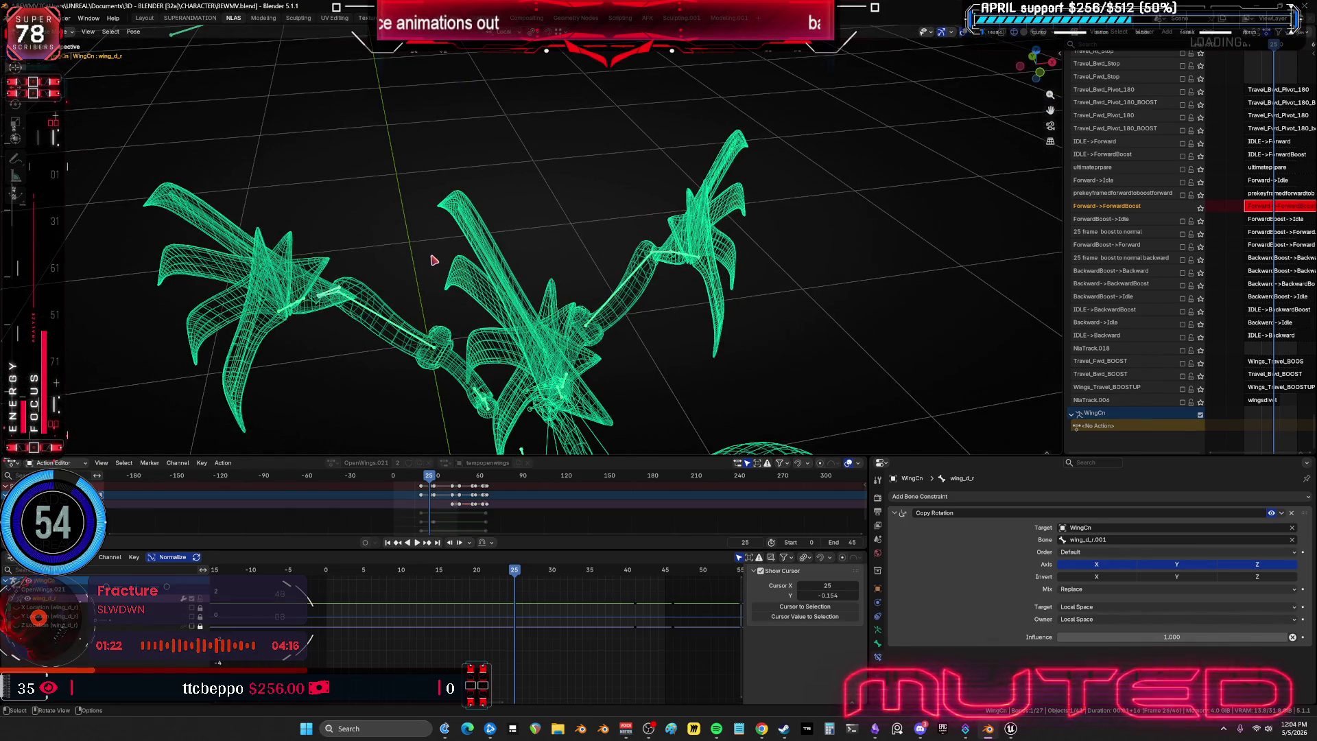
{"action": "left_click", "coordinate": [337, 296]}
{"action": "middle_click_drag", "start_coordinate": [643, 267], "coordinate": [612, 260]}
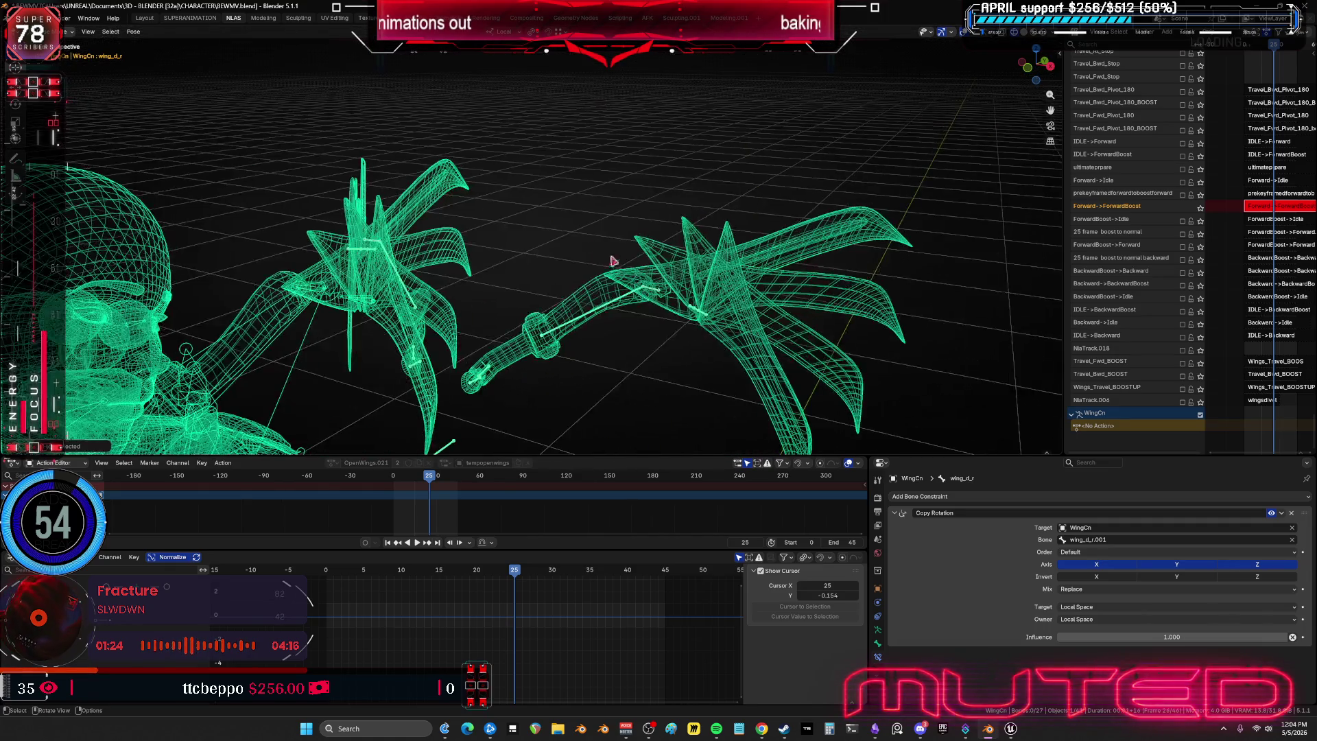
{"action": "mouse_move", "coordinate": [515, 569]}
{"action": "left_mouse_down"}
{"action": "mouse_move", "coordinate": [570, 566]}
{"action": "mouse_move", "coordinate": [482, 548]}
{"action": "mouse_move", "coordinate": [335, 575]}
{"action": "mouse_move", "coordinate": [425, 581]}
{"action": "left_mouse_up"}
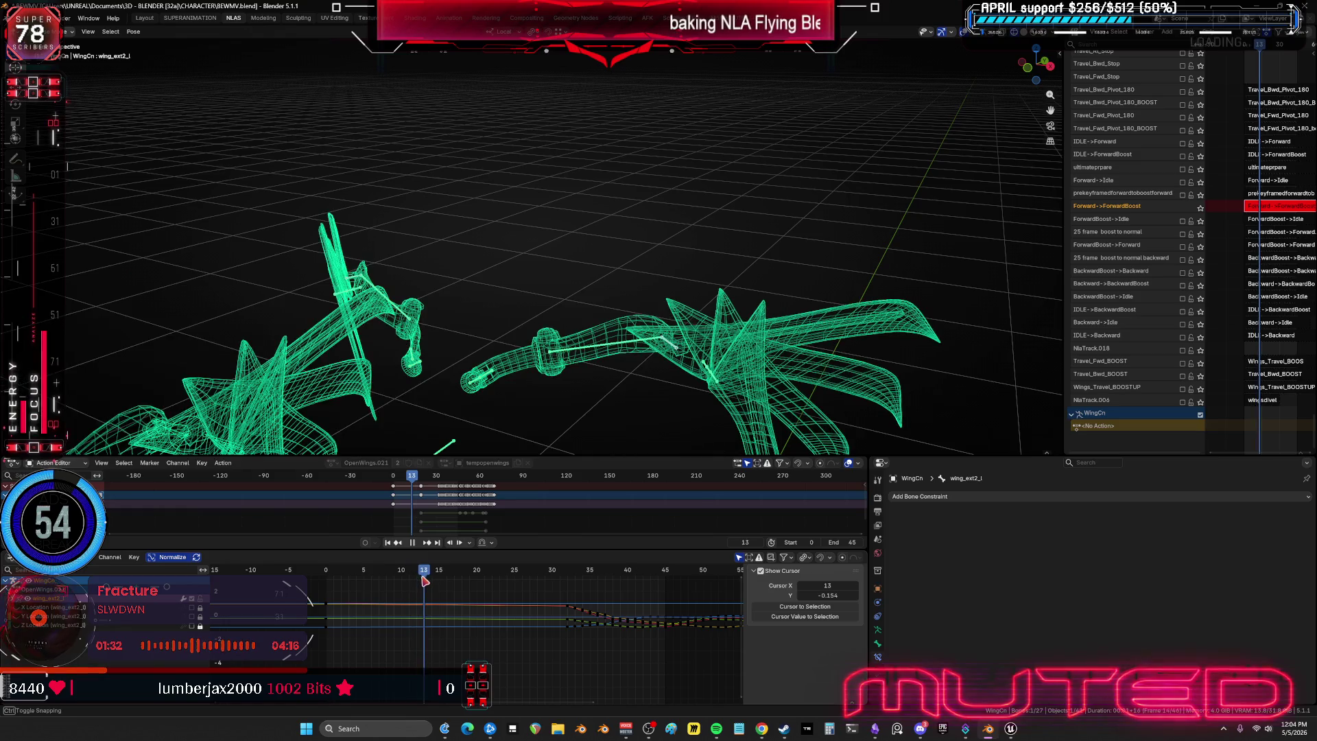
- Select the right and left wing_ext2 bones together
{"action": "mouse_move", "coordinate": [644, 391]}
{"action": "middle_mouse_down"}
{"action": "mouse_move", "coordinate": [624, 346]}
{"action": "mouse_move", "coordinate": [596, 333]}
{"action": "middle_mouse_up"}
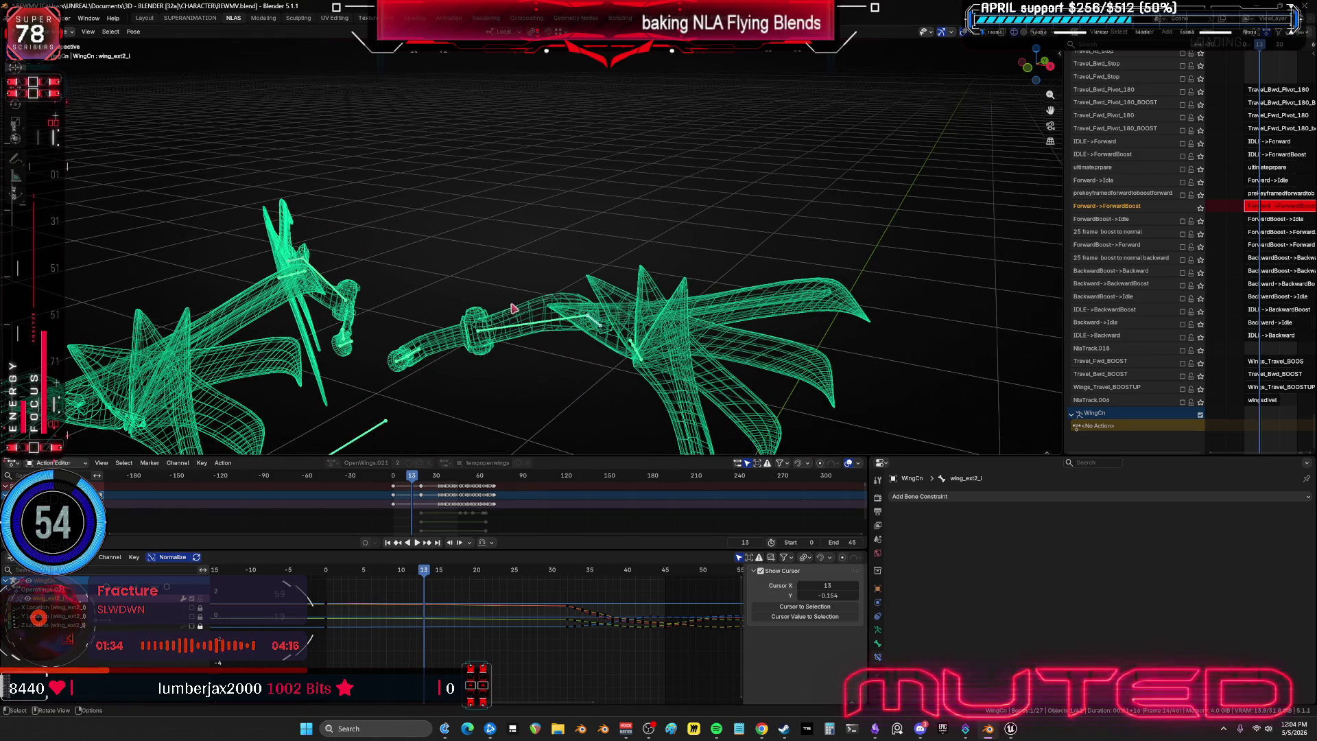
{"action": "middle_click_drag", "start_coordinate": [513, 309], "coordinate": [397, 318]}
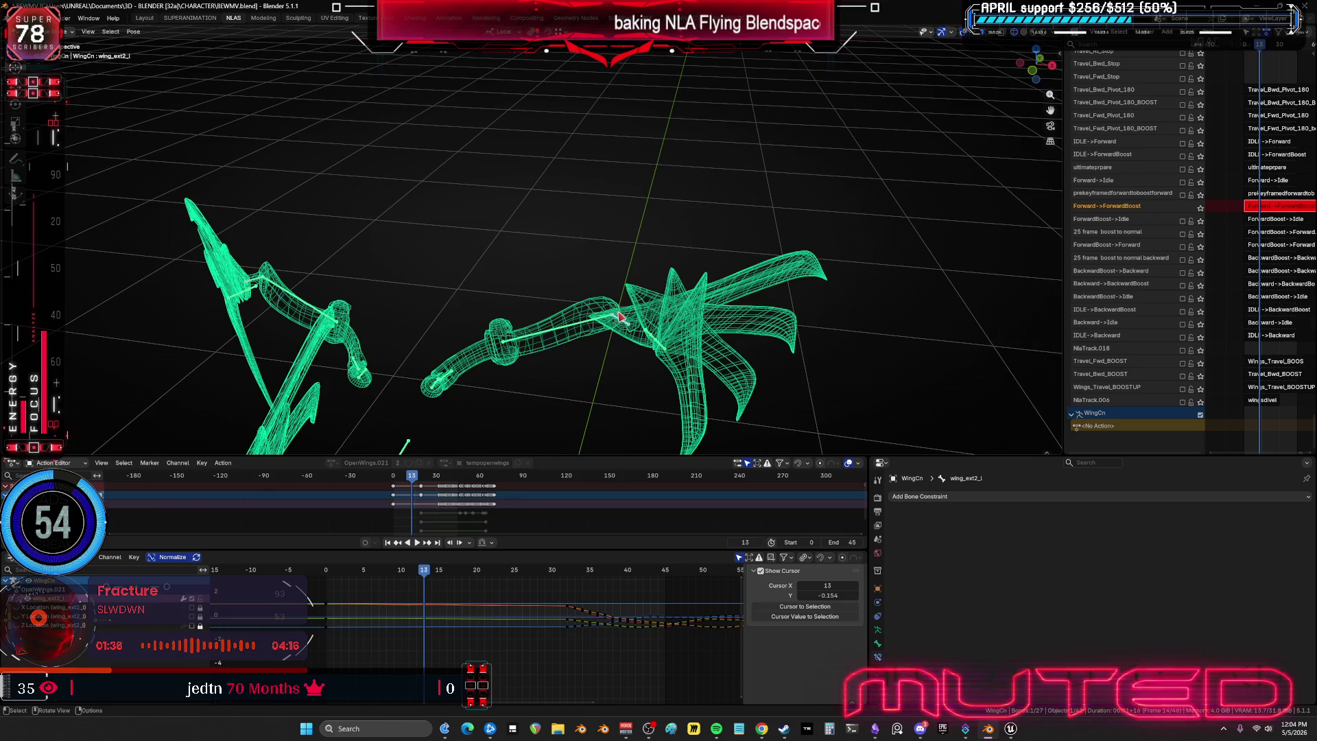
{"action": "left_click", "coordinate": [641, 308]}
{"action": "key", "text": "Up"}
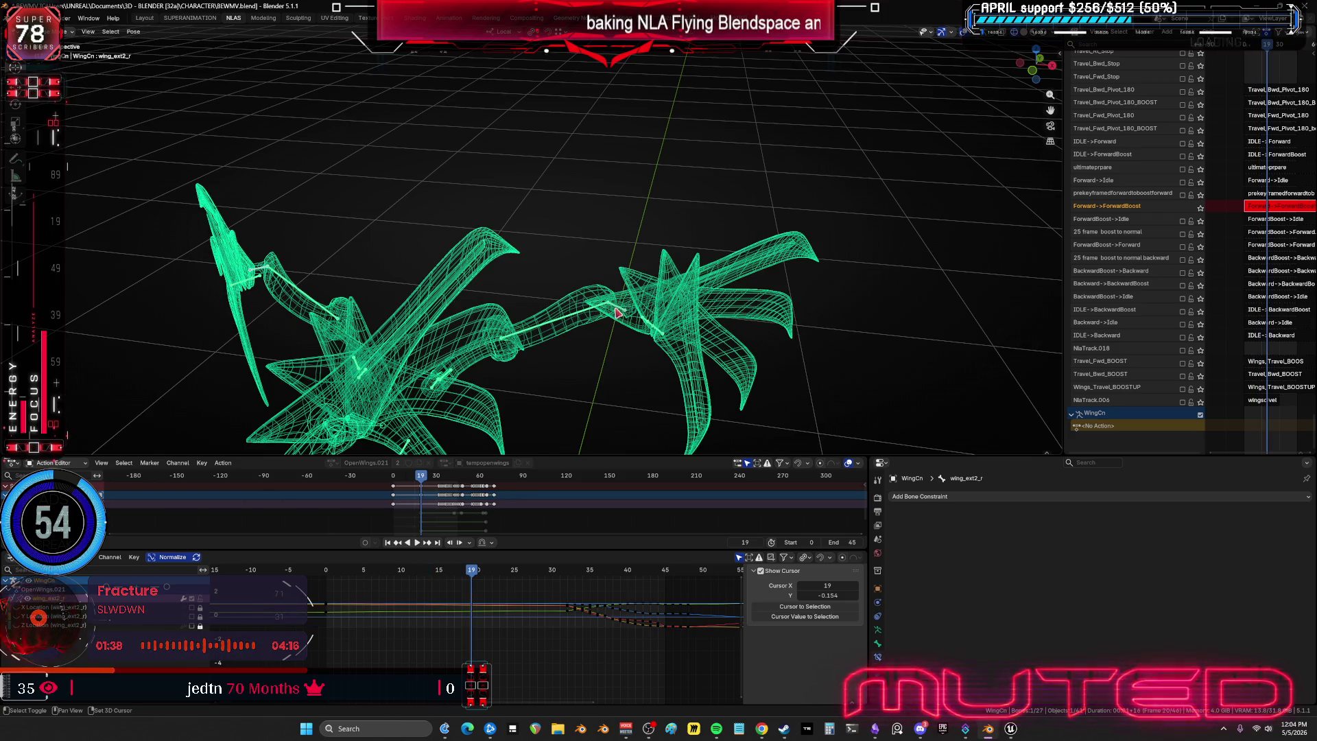
{"action": "key", "text": "ctrl+shift+m"}
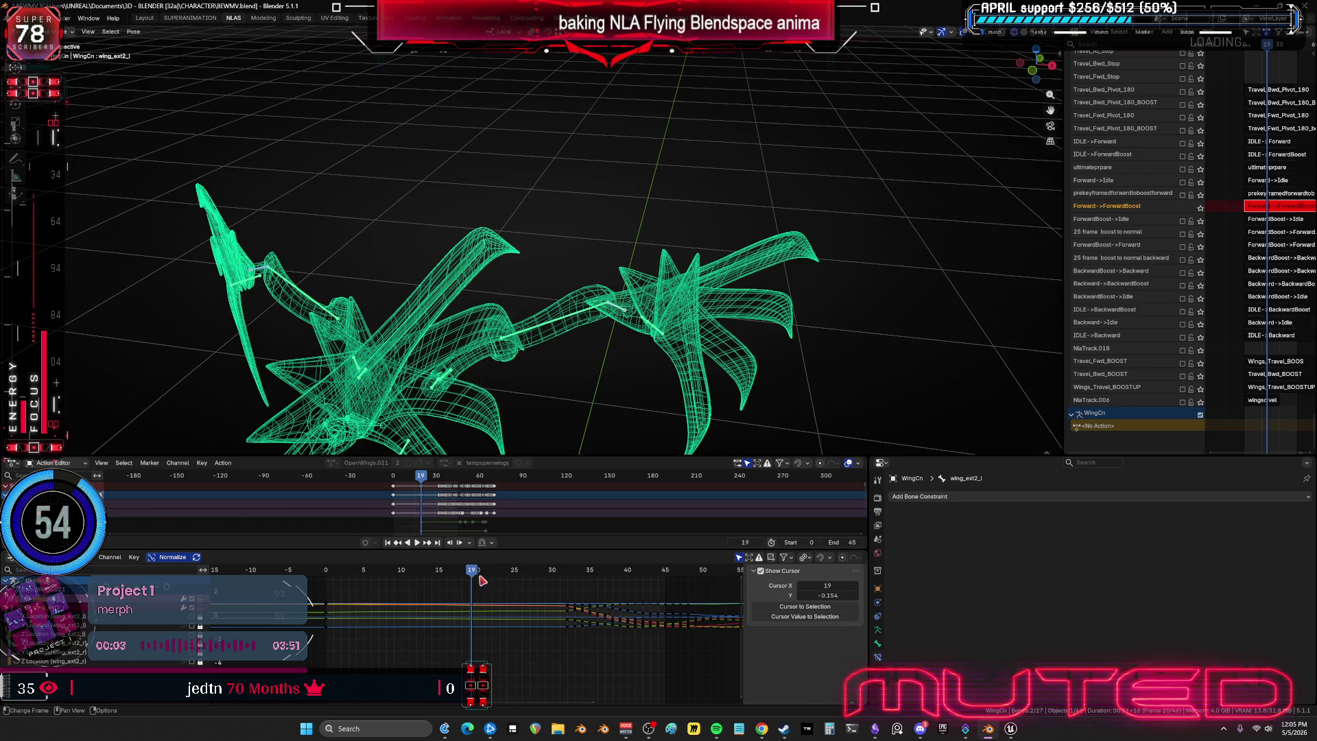
{"action": "left_click_drag", "start_coordinate": [466, 571], "coordinate": [330, 570]}
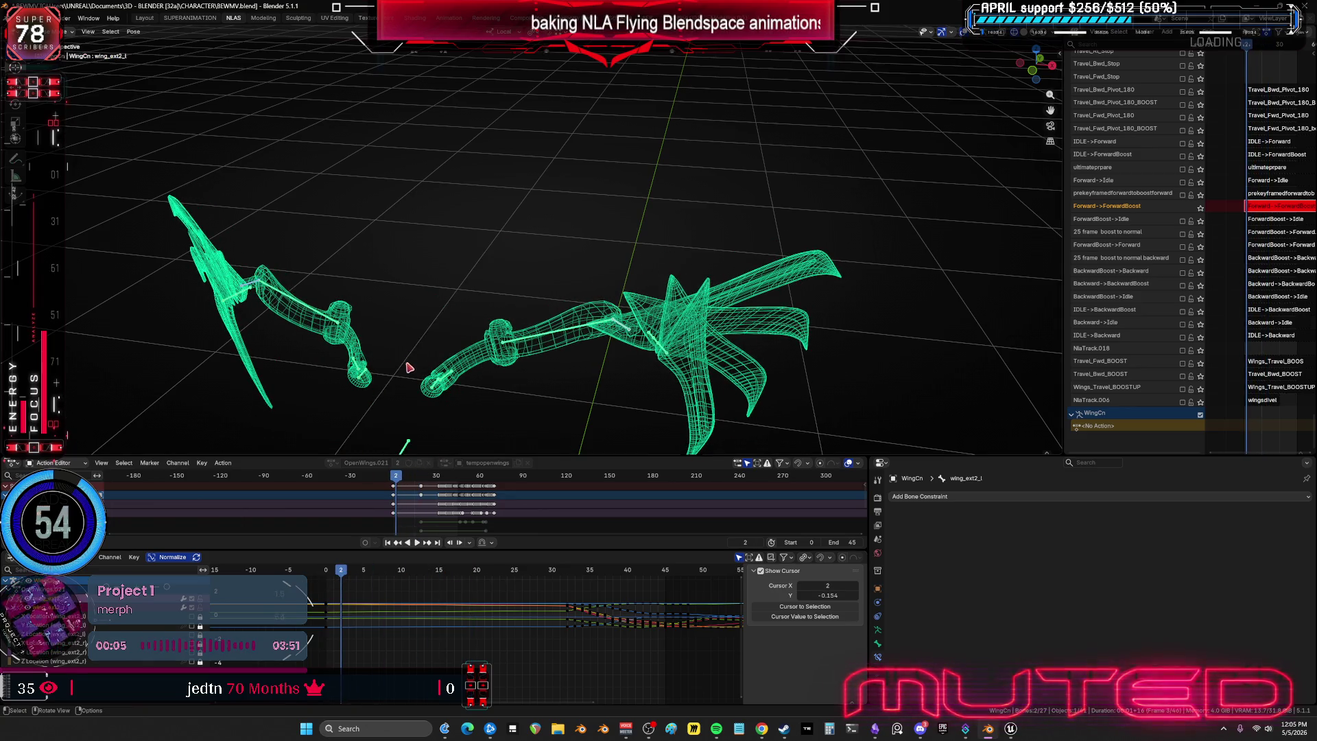
- From a front view, key both wing_ext2 bones at frame 17
{"action": "mouse_move", "coordinate": [409, 368]}
{"action": "middle_mouse_down", "text": "alt"}
{"action": "mouse_move", "coordinate": [456, 230]}
{"action": "mouse_move", "coordinate": [439, 334]}
{"action": "middle_mouse_up", "text": "alt"}
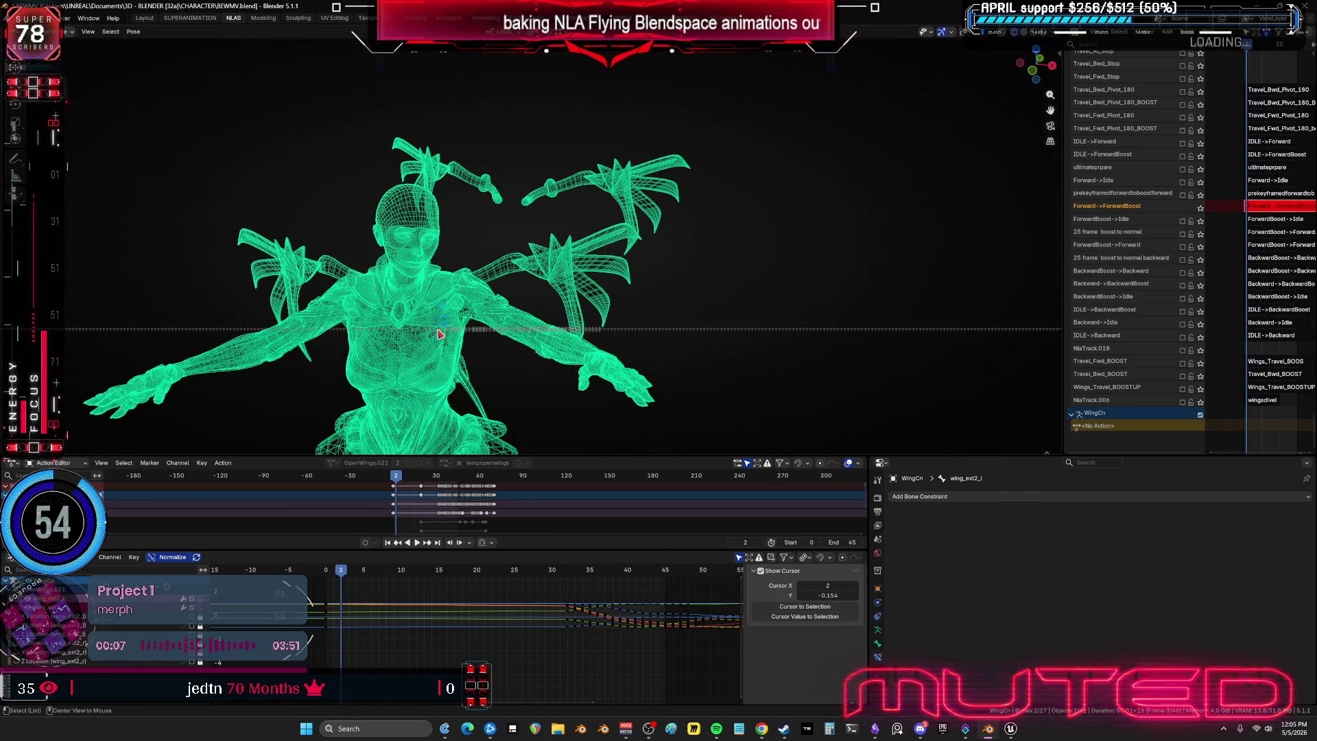
{"action": "scroll", "coordinate": [439, 334], "scroll_direction": "down", "scroll_amount": 5, "text": "alt"}
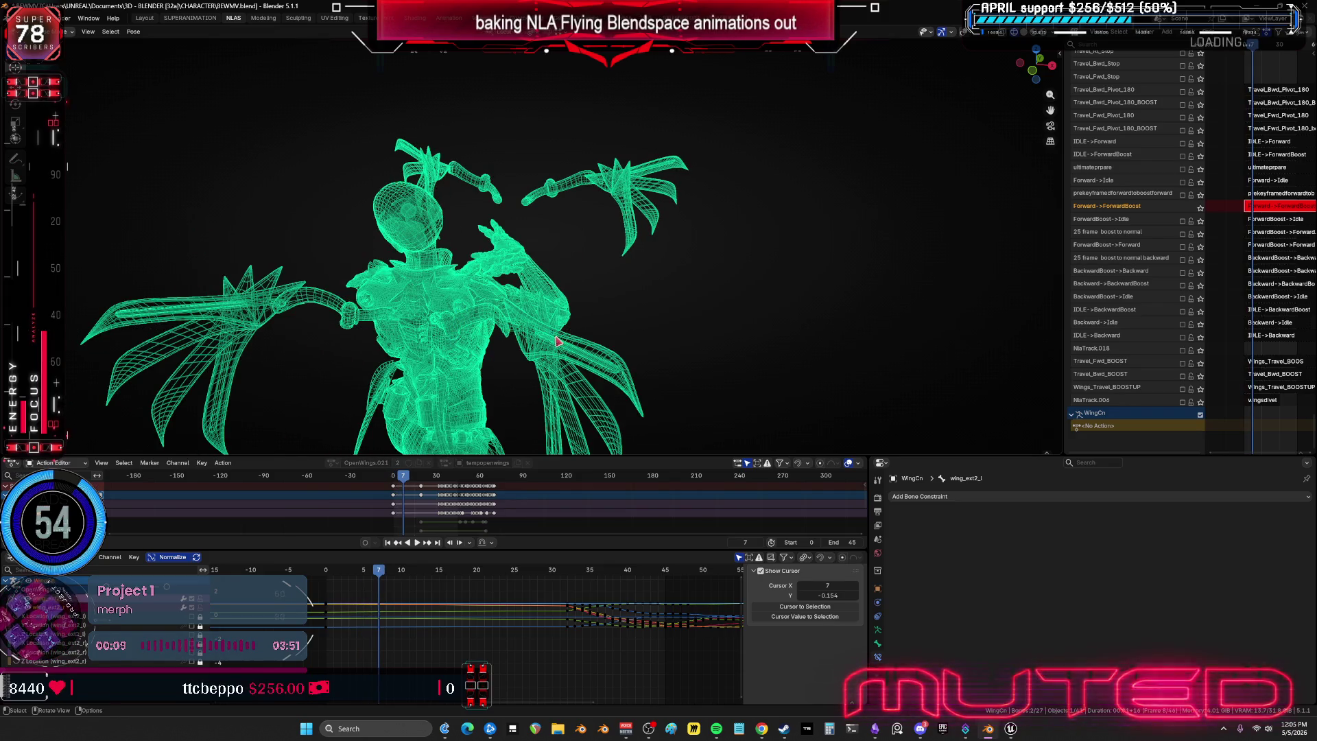
{"action": "scroll", "coordinate": [449, 338], "scroll_direction": "up", "scroll_amount": 7, "text": "alt"}
{"action": "scroll", "coordinate": [529, 340], "scroll_direction": "down", "scroll_amount": 20, "text": "alt"}
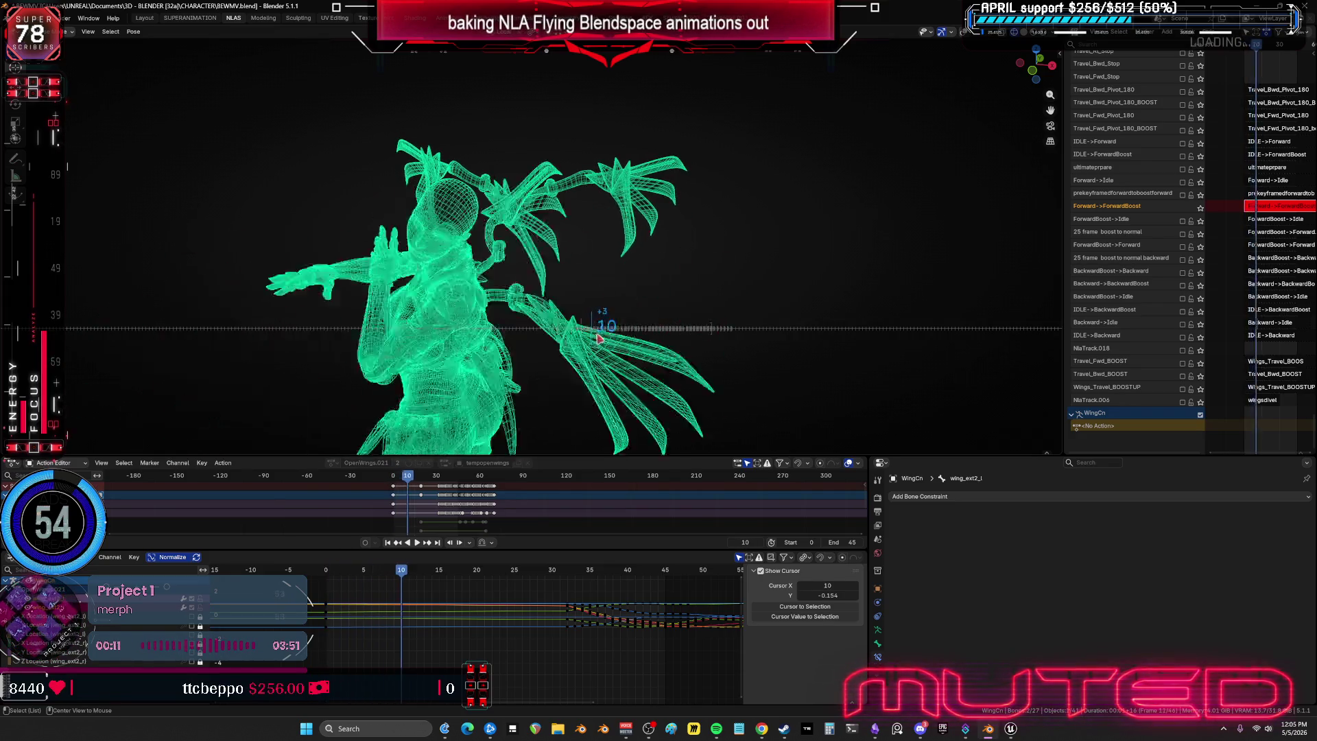
{"action": "scroll", "coordinate": [634, 321], "scroll_direction": "down", "scroll_amount": 2, "text": "alt"}
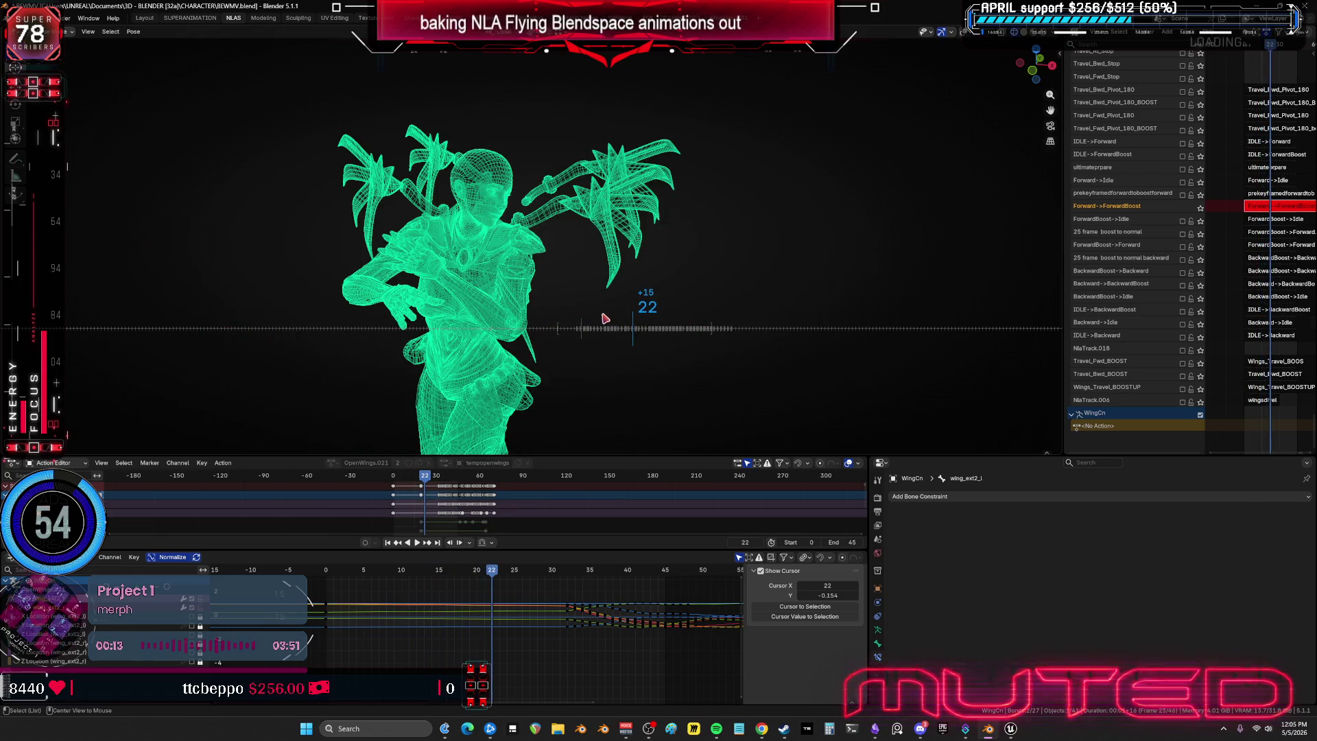
{"action": "scroll", "coordinate": [582, 321], "scroll_direction": "up", "scroll_amount": 5, "text": "alt"}
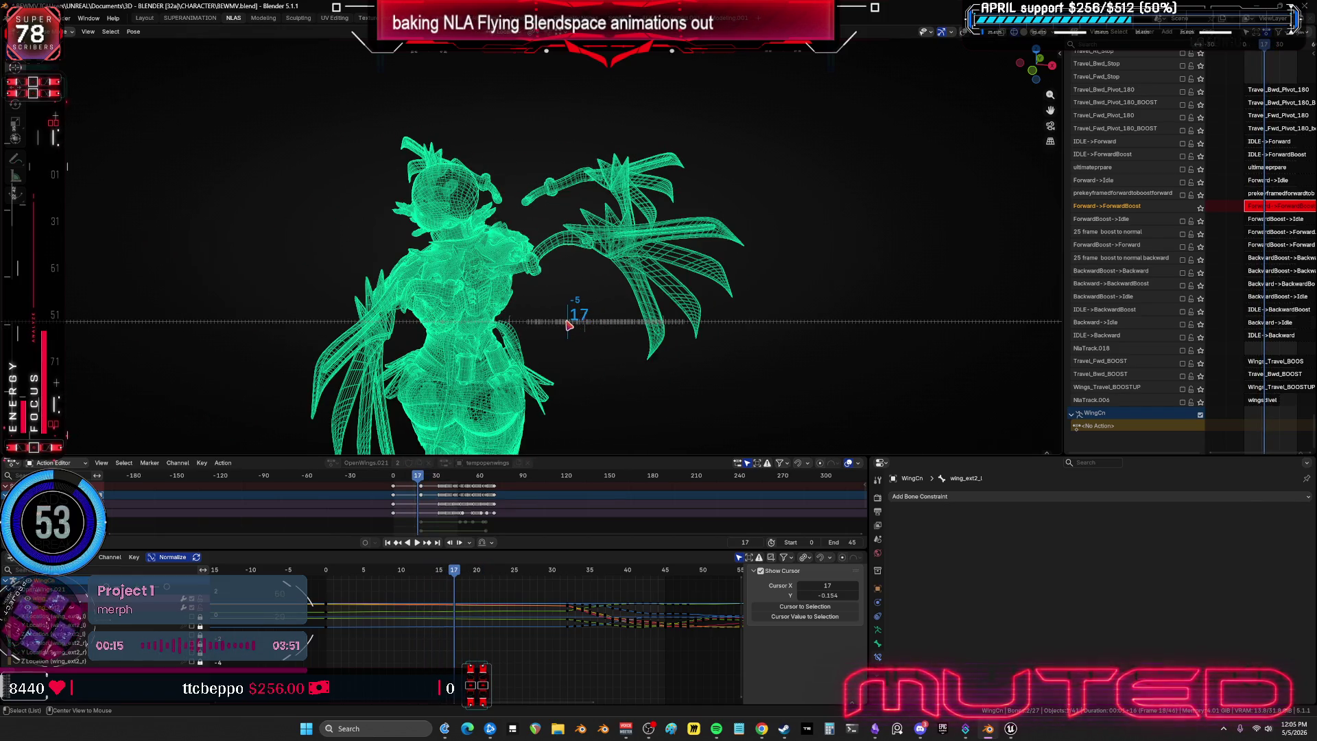
{"action": "key", "text": "k"}
{"action": "key", "text": "Return"}
- At frame 28, rotate the selected wing bones further open
{"action": "left_click_drag", "start_coordinate": [483, 569], "coordinate": [538, 569]}
{"action": "key", "text": "r"}
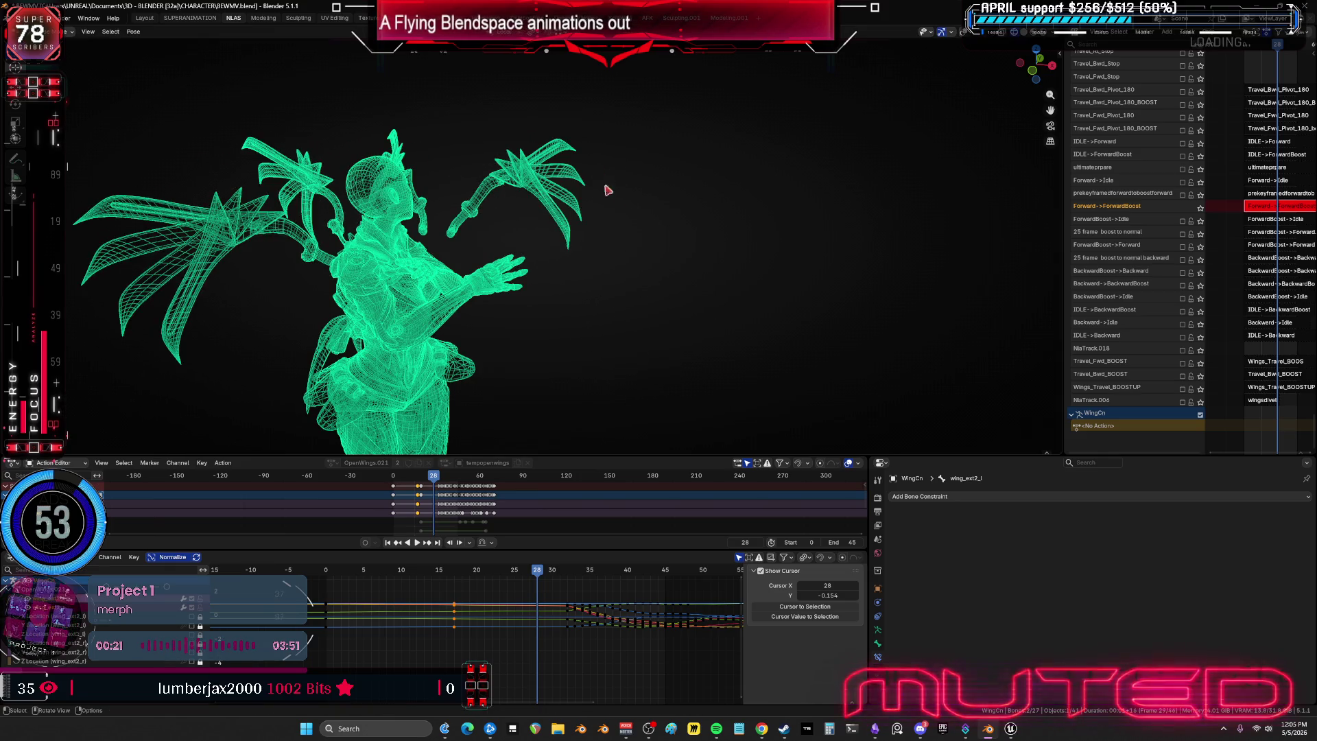
{"action": "mouse_move", "coordinate": [603, 191]}
{"action": "middle_mouse_down", "text": "alt"}
{"action": "mouse_move", "coordinate": [626, 285]}
{"action": "mouse_move", "coordinate": [638, 177]}
{"action": "middle_mouse_up", "text": "alt"}
{"action": "mouse_move", "coordinate": [637, 227]}
{"action": "middle_mouse_down", "text": "alt"}
{"action": "mouse_move", "coordinate": [632, 288]}
{"action": "mouse_move", "coordinate": [613, 163]}
{"action": "middle_mouse_up", "text": "alt"}
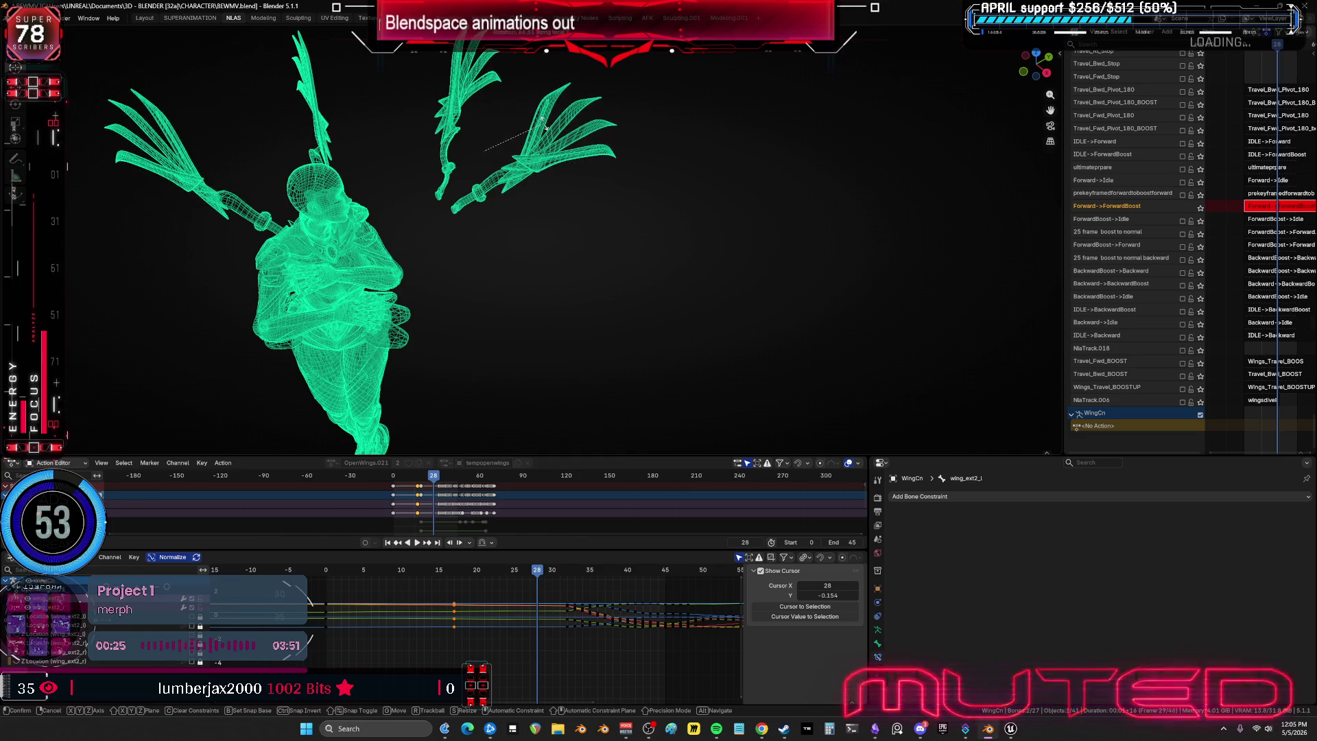
- Confirm the wing rotation, then rotate the wings again around local Y
{"action": "left_click", "coordinate": [544, 171]}
{"action": "middle_click_drag", "start_coordinate": [494, 294], "coordinate": [559, 295]}
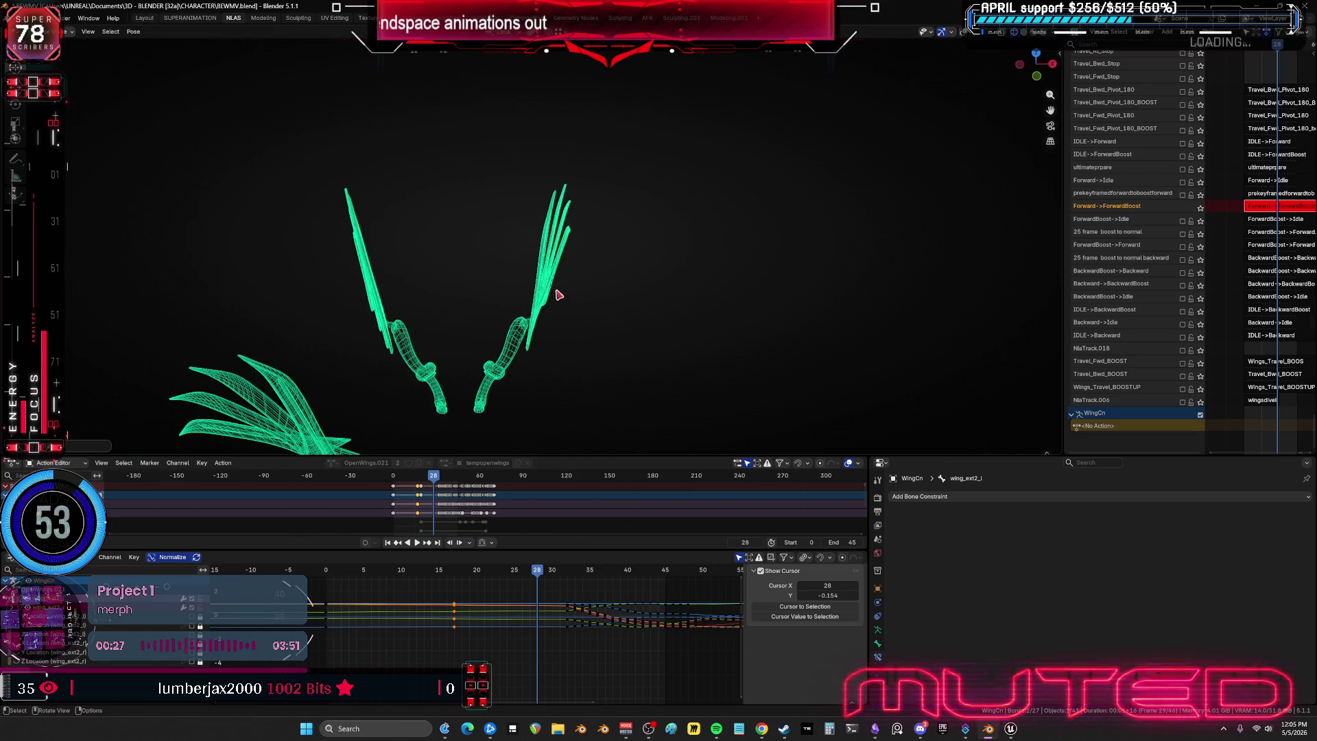
{"action": "mouse_move", "coordinate": [634, 341]}
{"action": "middle_mouse_down"}
{"action": "mouse_move", "coordinate": [543, 317]}
{"action": "mouse_move", "coordinate": [596, 297]}
{"action": "mouse_move", "coordinate": [579, 325]}
{"action": "mouse_move", "coordinate": [491, 352]}
{"action": "mouse_move", "coordinate": [612, 358]}
{"action": "mouse_move", "coordinate": [577, 267]}
{"action": "mouse_move", "coordinate": [677, 258]}
{"action": "mouse_move", "coordinate": [567, 235]}
{"action": "mouse_move", "coordinate": [601, 319]}
{"action": "mouse_move", "coordinate": [631, 280]}
{"action": "mouse_move", "coordinate": [631, 361]}
{"action": "mouse_move", "coordinate": [717, 311]}
{"action": "middle_mouse_up"}
{"action": "key", "text": "r"}
{"action": "key", "text": "y"}
{"action": "key", "text": "y"}
{"action": "left_click", "coordinate": [538, 330]}
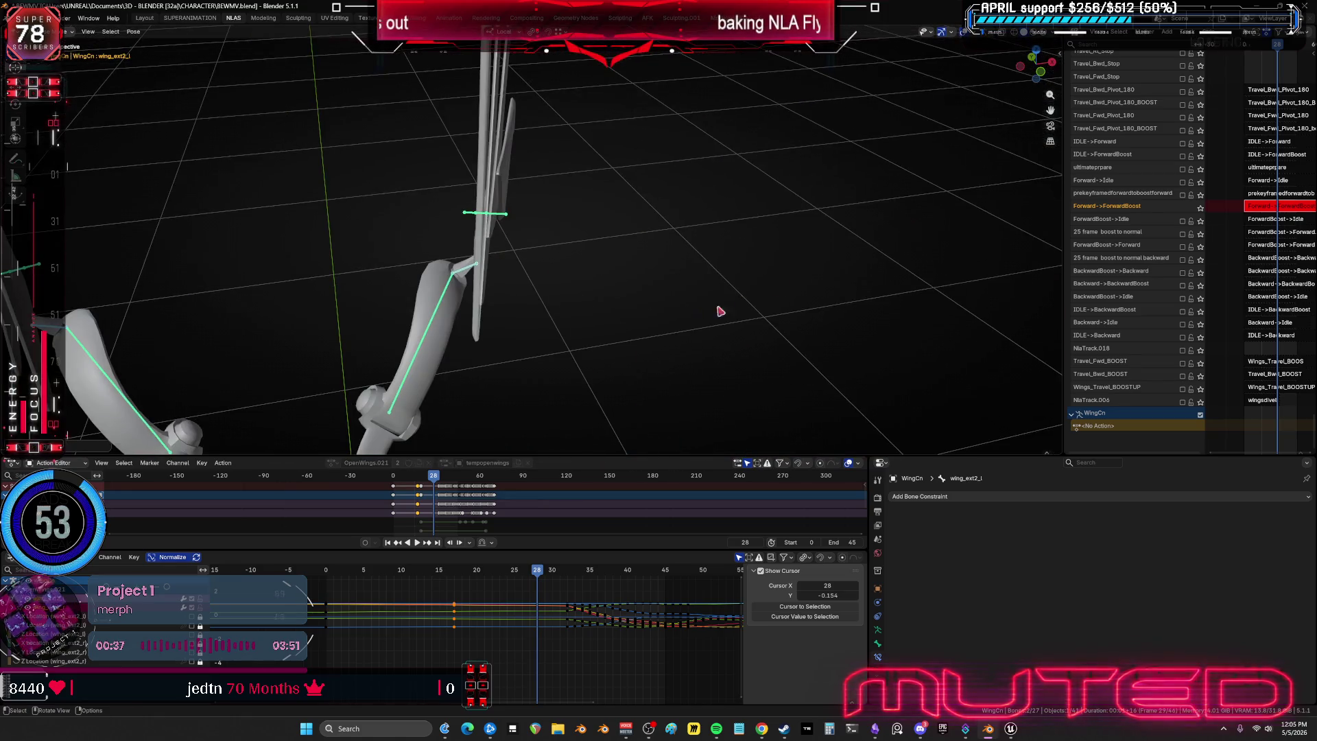
- Rotate the wing about 29 degrees, key its rotation at frame 28, and scrub forward
{"action": "key", "text": "r"}
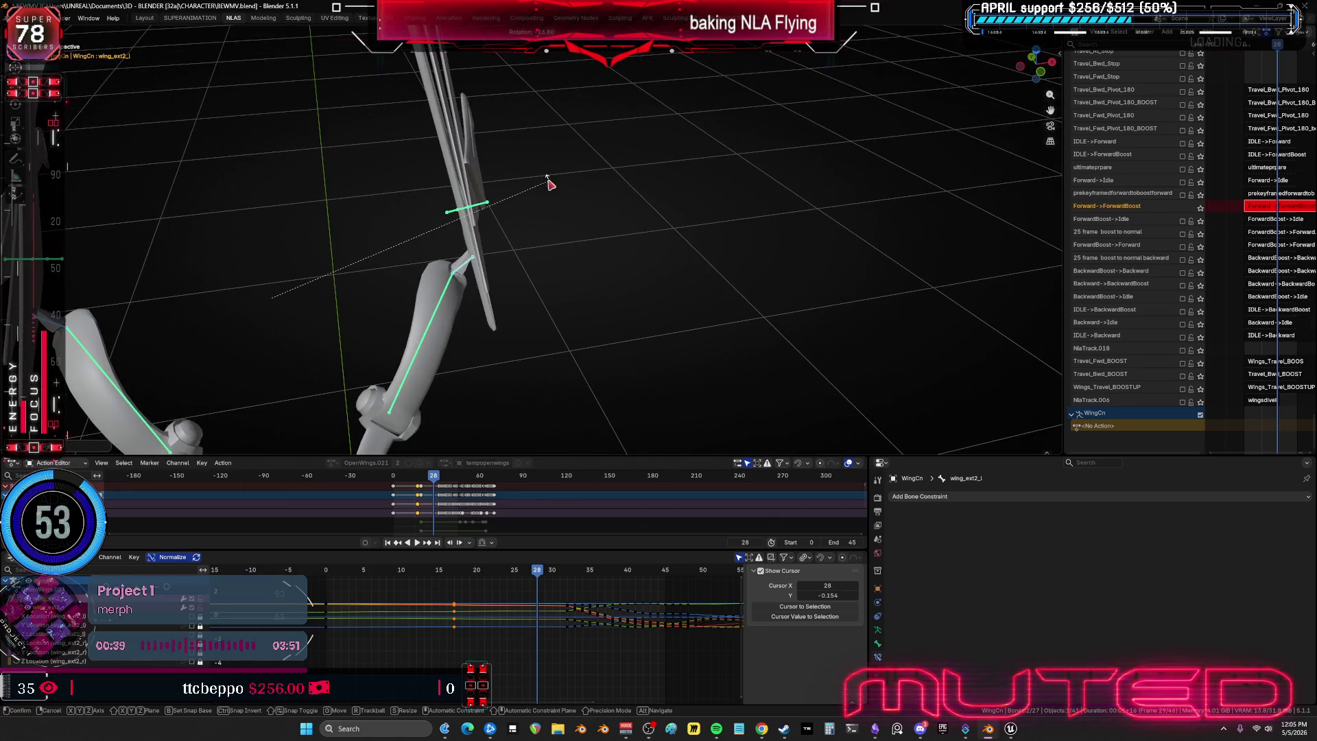
{"action": "mouse_move", "coordinate": [711, 219]}
{"action": "middle_mouse_down", "text": "alt"}
{"action": "mouse_move", "coordinate": [616, 218]}
{"action": "mouse_move", "coordinate": [741, 200]}
{"action": "middle_mouse_up", "text": "alt"}
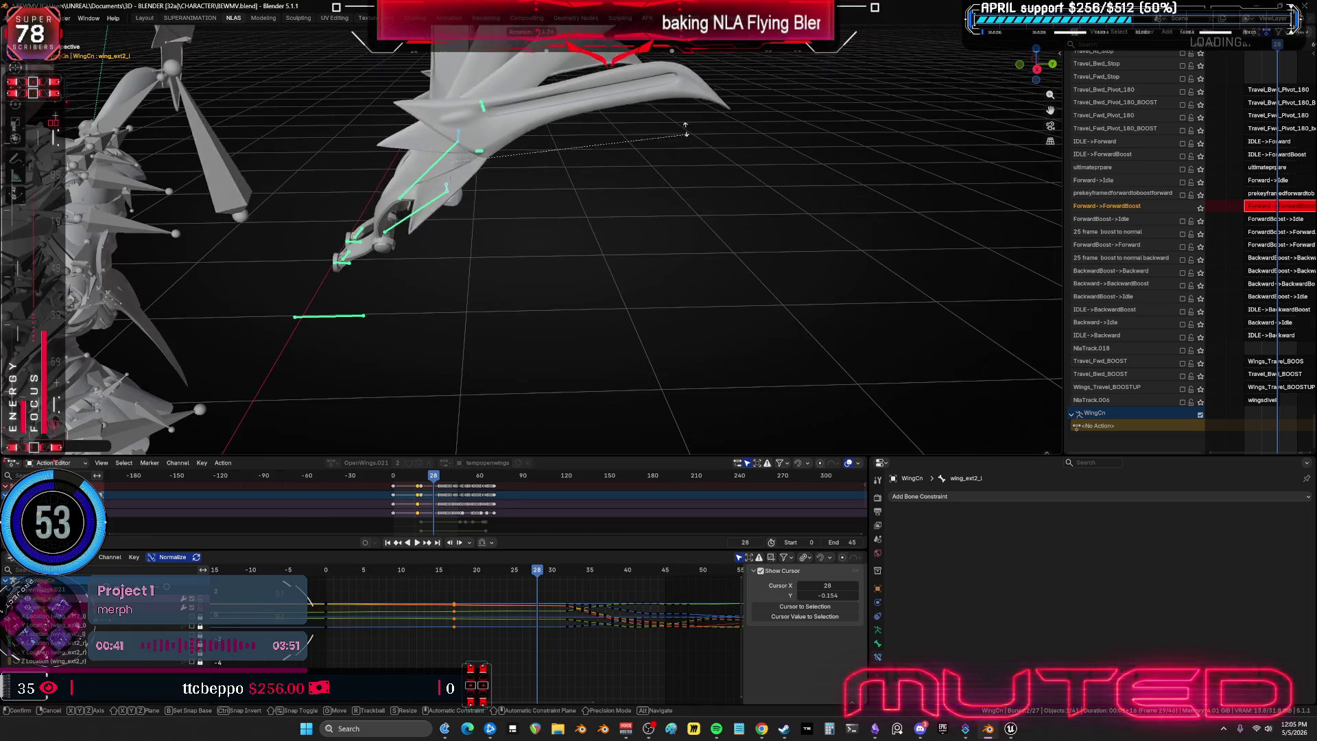
{"action": "left_click", "coordinate": [597, 181]}
{"action": "key", "text": "i"}
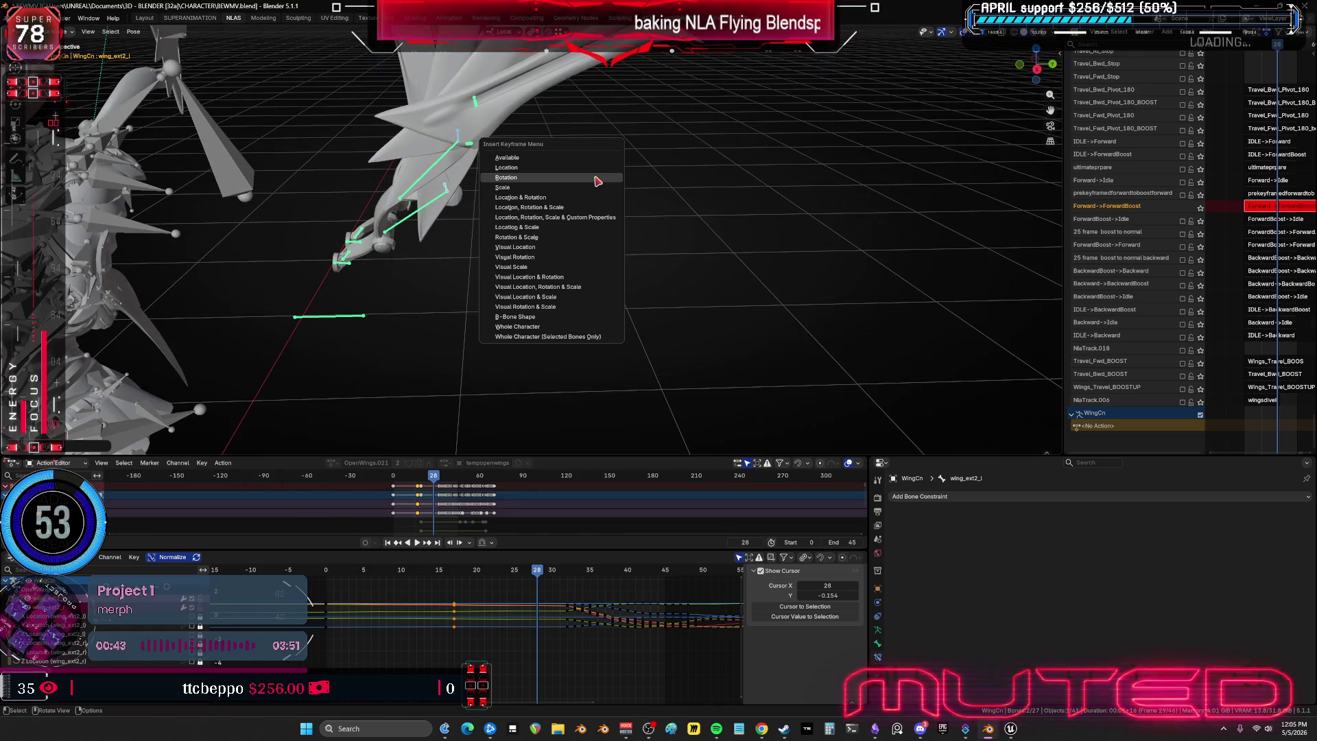
{"action": "key", "text": "Return"}
{"action": "mouse_move", "coordinate": [491, 322]}
{"action": "middle_mouse_down", "text": "alt"}
{"action": "mouse_move", "coordinate": [671, 307]}
{"action": "mouse_move", "coordinate": [787, 323]}
{"action": "middle_mouse_up", "text": "alt"}
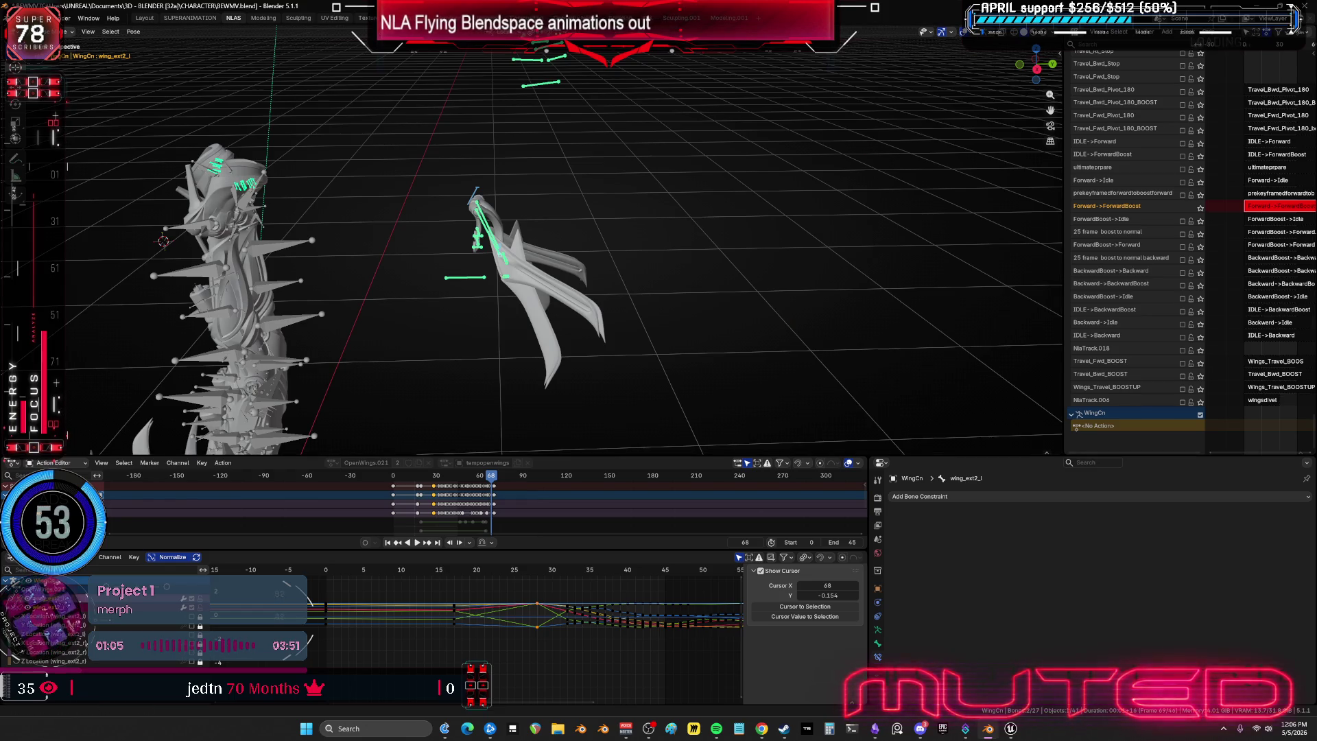
- Return to frame 28, zoom in on the wings and select the wing_d_l.001 bone
{"action": "middle_click_drag", "start_coordinate": [618, 314], "coordinate": [538, 311]}
{"action": "left_click_drag", "start_coordinate": [537, 576], "coordinate": [537, 576]}
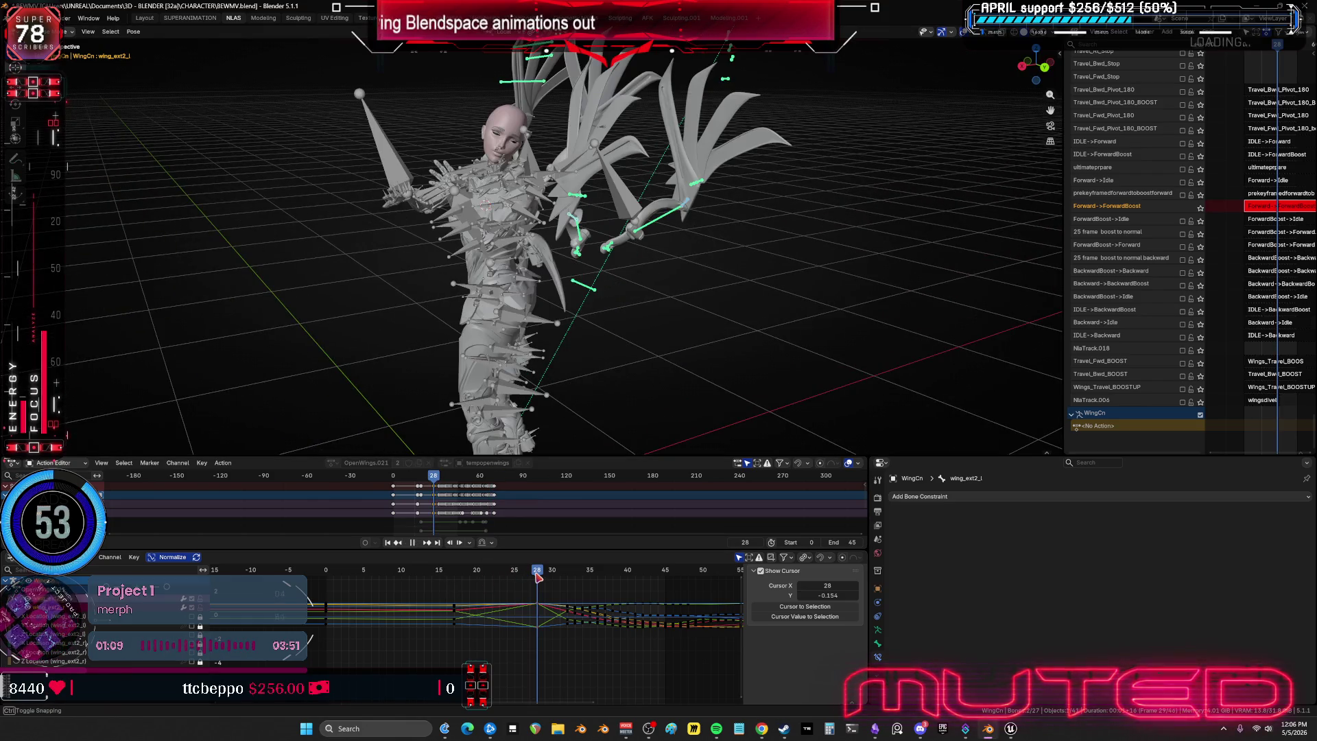
{"action": "scroll", "coordinate": [630, 227], "scroll_direction": "up", "scroll_amount": 6}
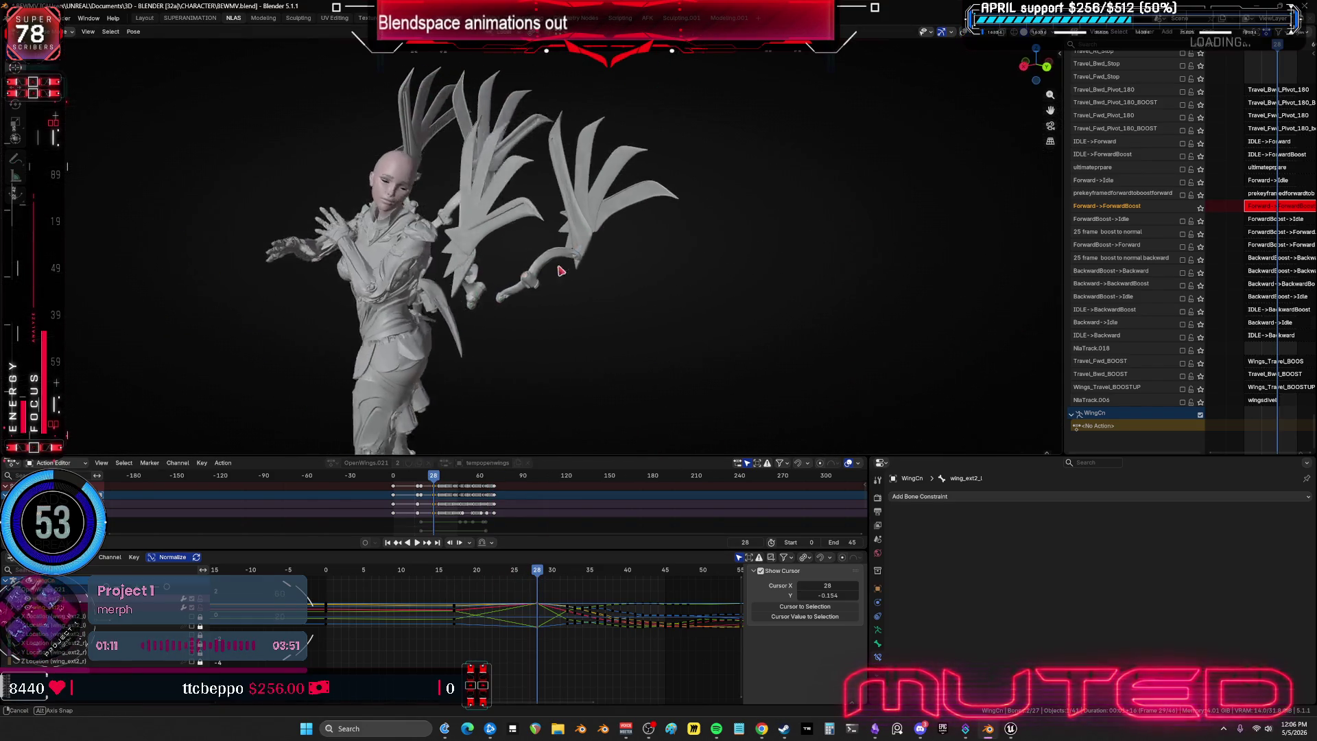
{"action": "middle_click_drag", "start_coordinate": [557, 285], "coordinate": [584, 277]}
{"action": "mouse_move", "coordinate": [658, 147]}
{"action": "middle_mouse_down"}
{"action": "mouse_move", "coordinate": [643, 148]}
{"action": "mouse_move", "coordinate": [752, 215]}
{"action": "mouse_move", "coordinate": [711, 199]}
{"action": "mouse_move", "coordinate": [680, 119]}
{"action": "middle_mouse_up"}
{"action": "left_click", "coordinate": [637, 137]}
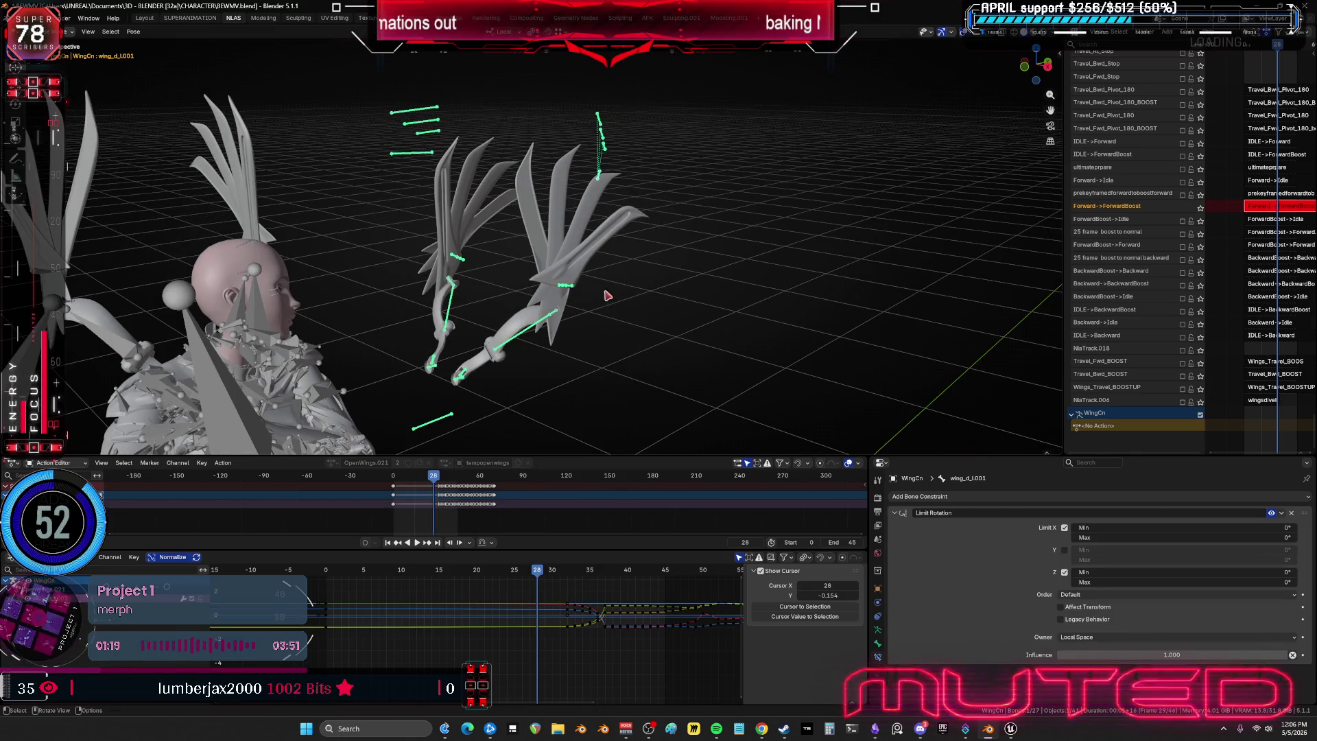
- Go to frame 8 and rotate the wing_c feather bone
{"action": "mouse_move", "coordinate": [542, 572]}
{"action": "left_mouse_down"}
{"action": "mouse_move", "coordinate": [615, 620]}
{"action": "mouse_move", "coordinate": [599, 603]}
{"action": "mouse_move", "coordinate": [339, 595]}
{"action": "mouse_move", "coordinate": [388, 596]}
{"action": "left_mouse_up"}
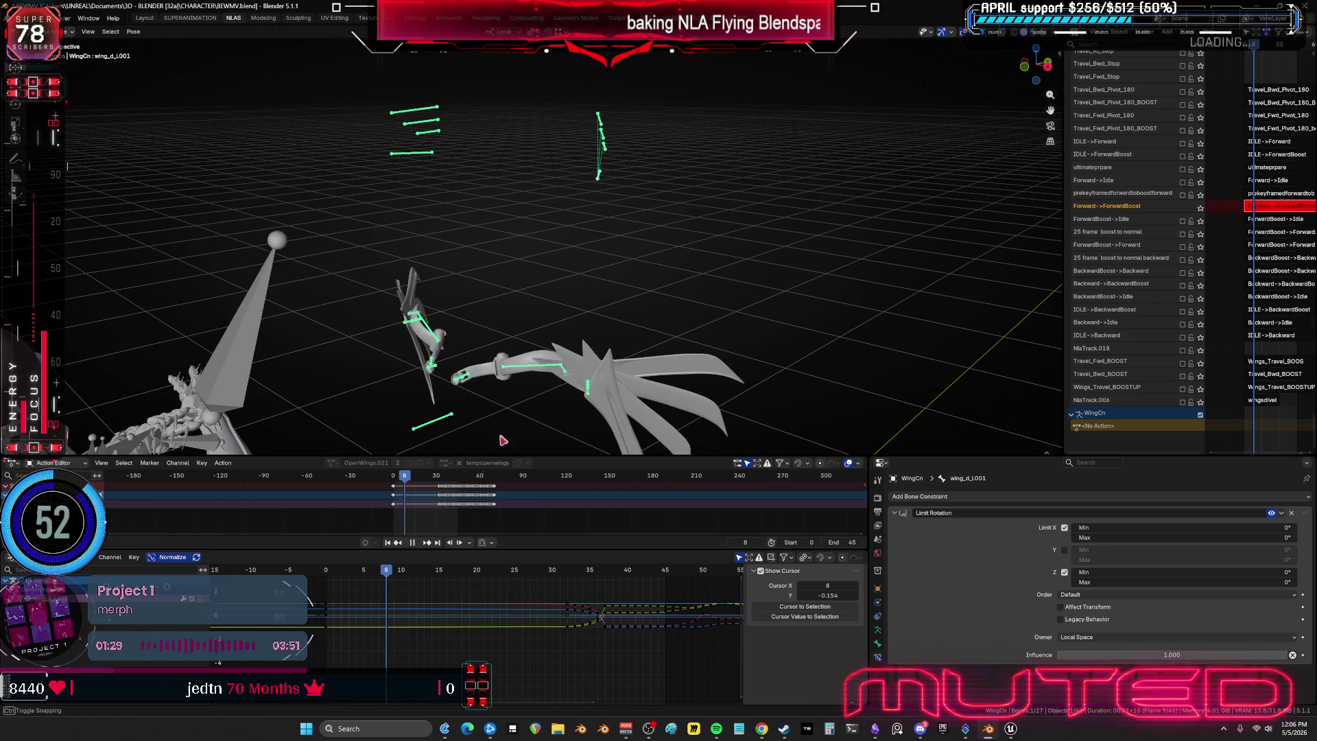
{"action": "middle_click_drag", "start_coordinate": [614, 163], "coordinate": [615, 159]}
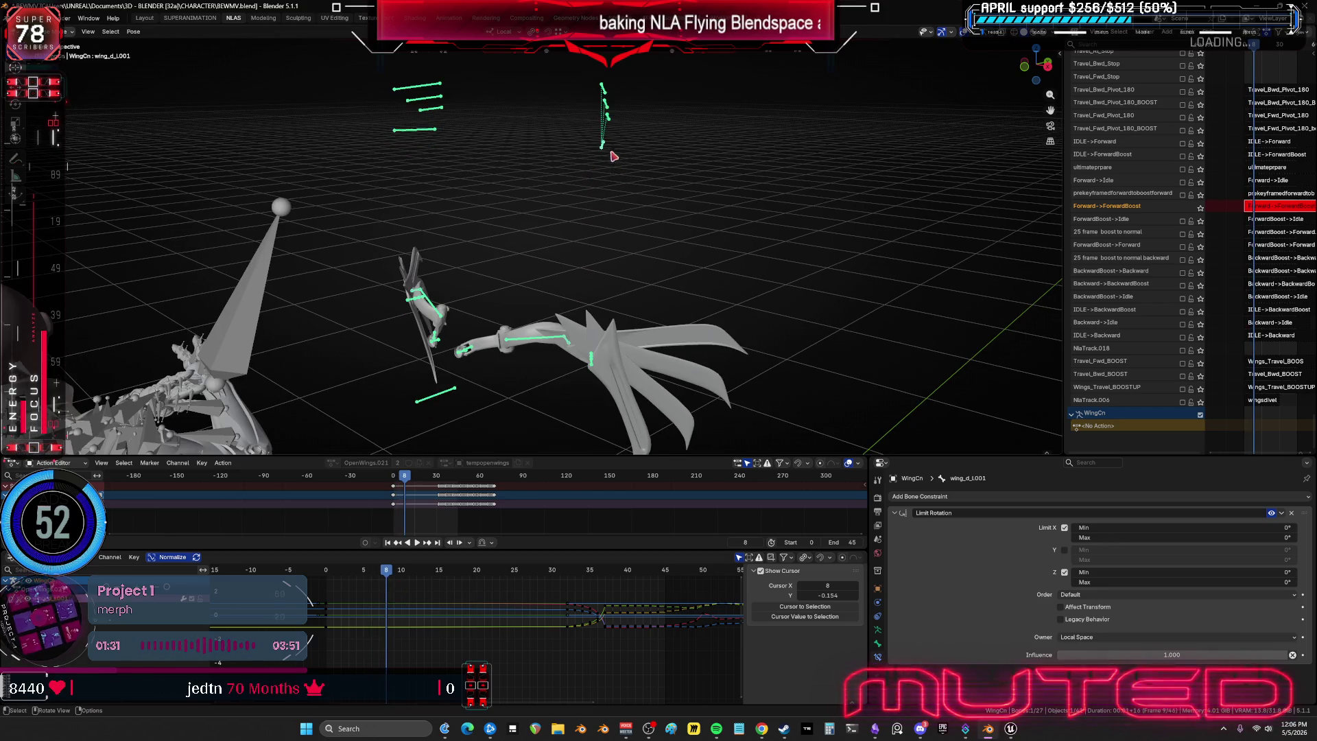
{"action": "left_click", "coordinate": [603, 117]}
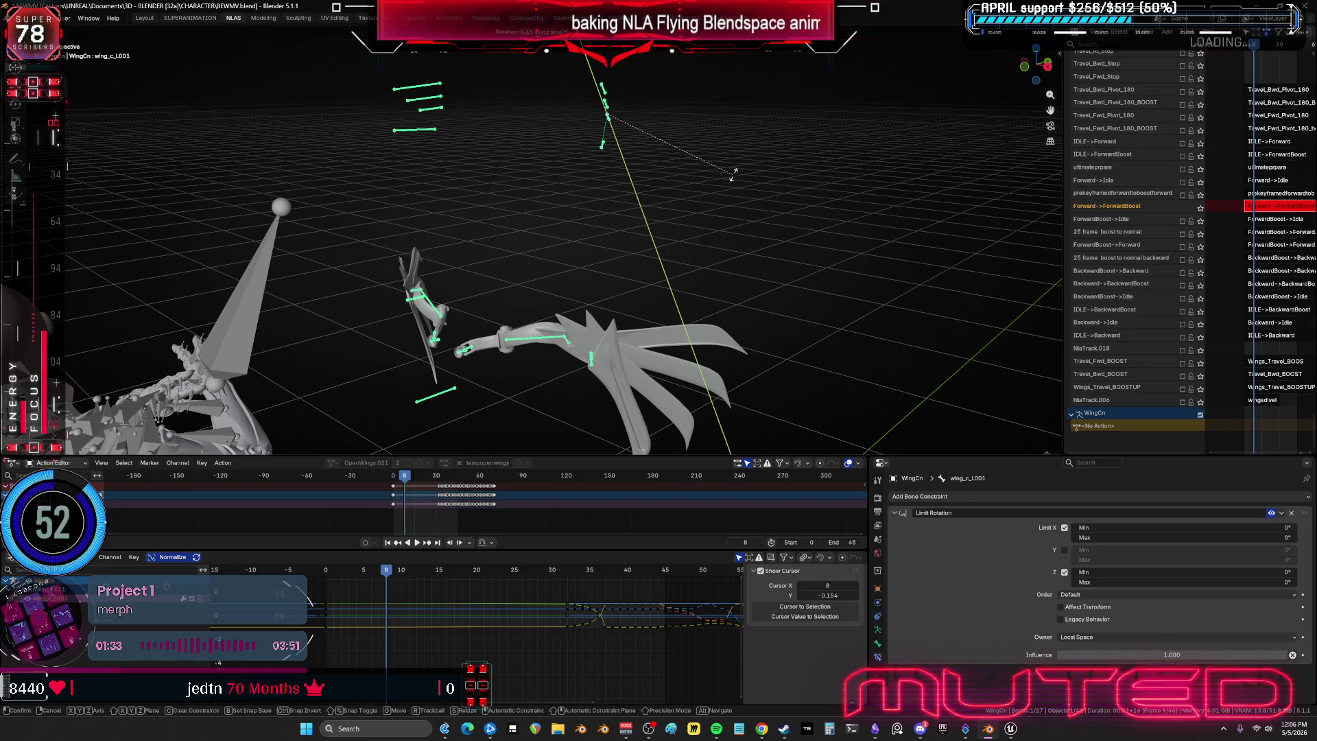
{"action": "key", "text": "r"}
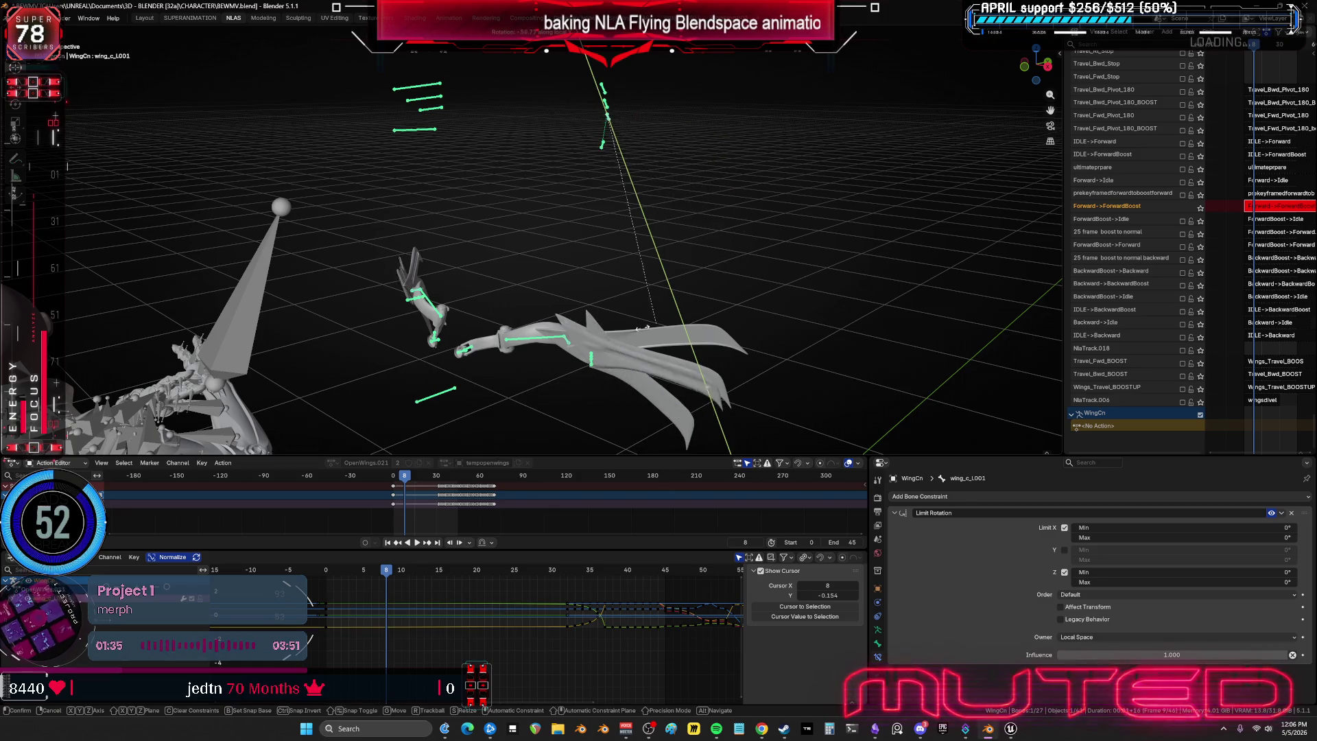
{"action": "left_click", "coordinate": [608, 112]}
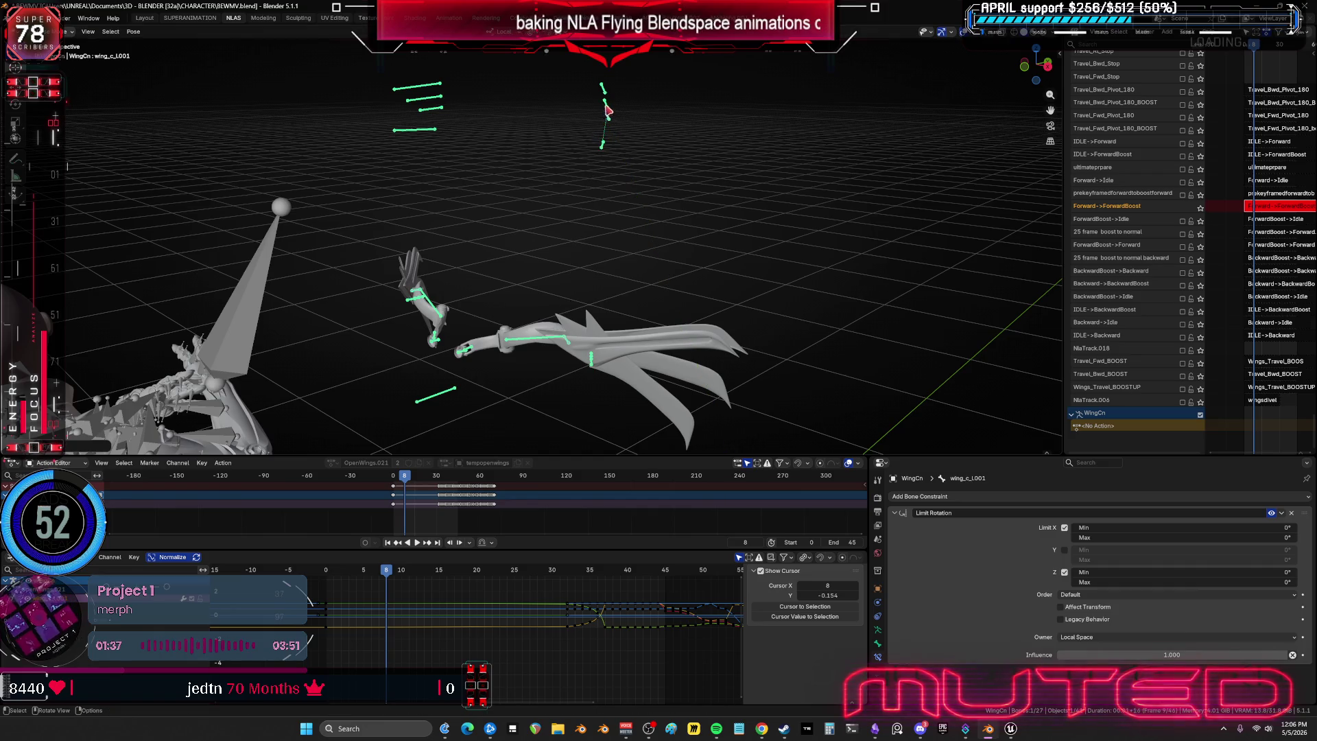
- Rotate the wing_b feather bone, then rotate wing_a around the Y axis
{"action": "left_click", "coordinate": [604, 98]}
{"action": "key", "text": "r"}
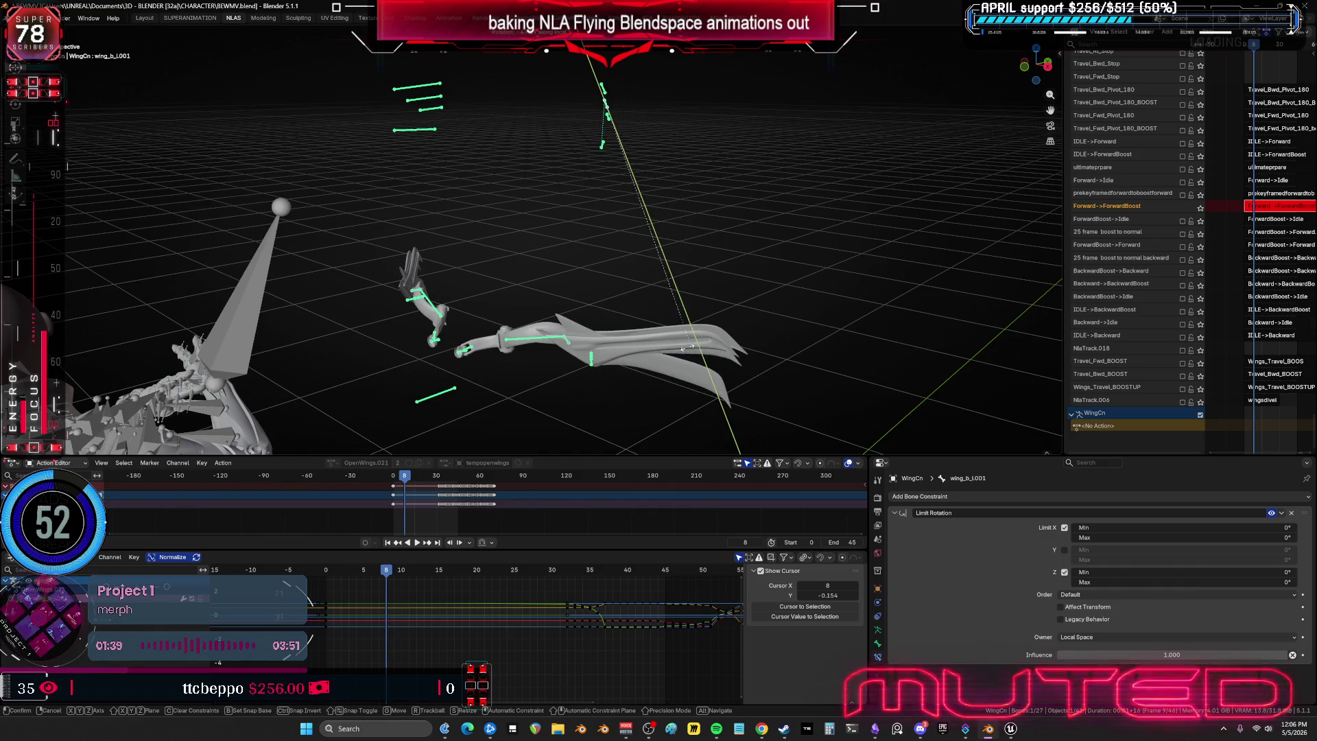
{"action": "left_click", "coordinate": [605, 97]}
{"action": "left_click", "coordinate": [602, 89]}
{"action": "key", "text": "r"}
{"action": "key", "text": "y"}
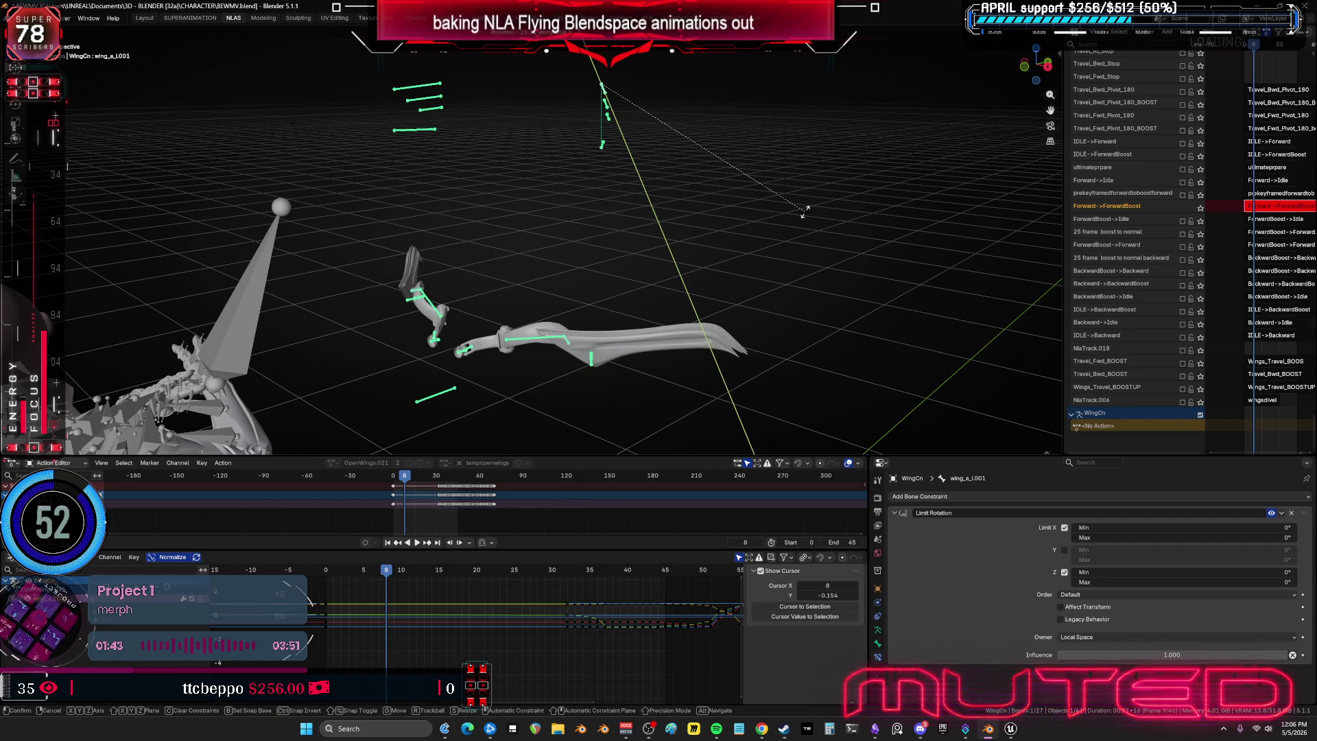
{"action": "left_click", "coordinate": [805, 216]}
- Shift-select the wing bones along with the wing_c, wing_b and wing_a feathers
{"action": "mouse_move", "coordinate": [785, 241]}
{"action": "middle_mouse_down"}
{"action": "mouse_move", "coordinate": [670, 288]}
{"action": "mouse_move", "coordinate": [585, 291]}
{"action": "mouse_move", "coordinate": [635, 286]}
{"action": "mouse_move", "coordinate": [620, 232]}
{"action": "mouse_move", "coordinate": [521, 167]}
{"action": "middle_mouse_up"}
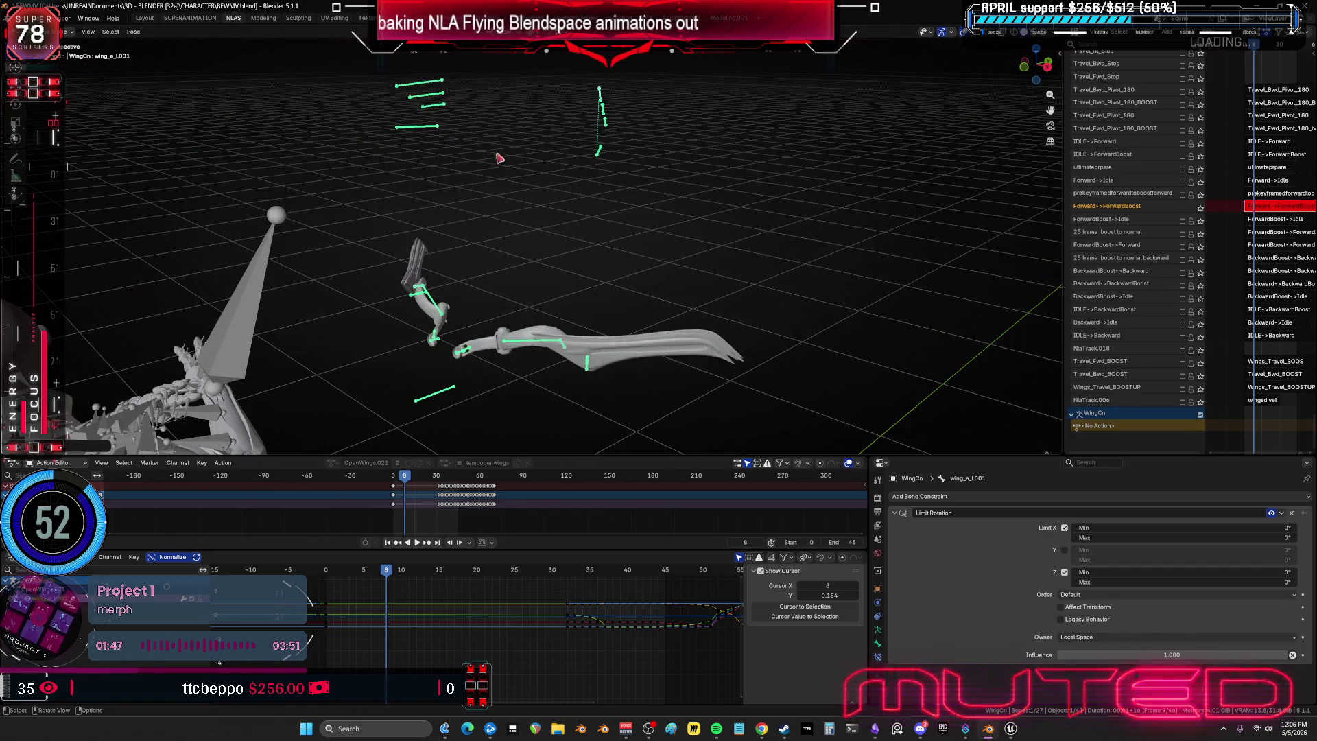
{"action": "left_click", "coordinate": [436, 98], "text": "shift"}
{"action": "left_click", "coordinate": [428, 84], "text": "shift"}
{"action": "middle_click_drag", "start_coordinate": [749, 144], "coordinate": [549, 146]}
{"action": "left_click", "coordinate": [516, 132], "text": "shift"}
{"action": "left_click", "coordinate": [500, 126], "text": "shift"}
{"action": "left_click", "coordinate": [567, 220], "text": "shift"}
- Insert rotation keyframes for the selected wing bones and check the pose at frame 4
{"action": "mouse_move", "coordinate": [567, 220]}
{"action": "middle_mouse_down"}
{"action": "mouse_move", "coordinate": [545, 303]}
{"action": "mouse_move", "coordinate": [578, 297]}
{"action": "middle_mouse_up"}
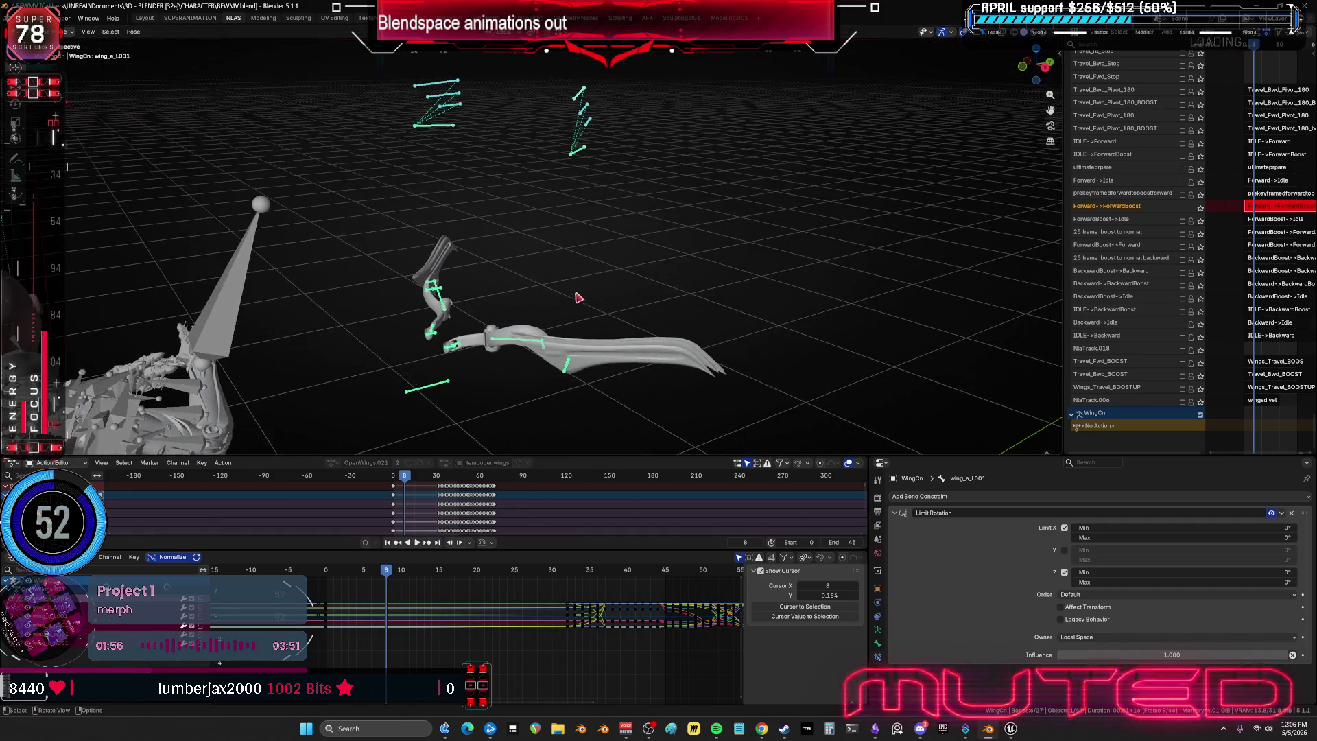
{"action": "right_click", "coordinate": [611, 262]}
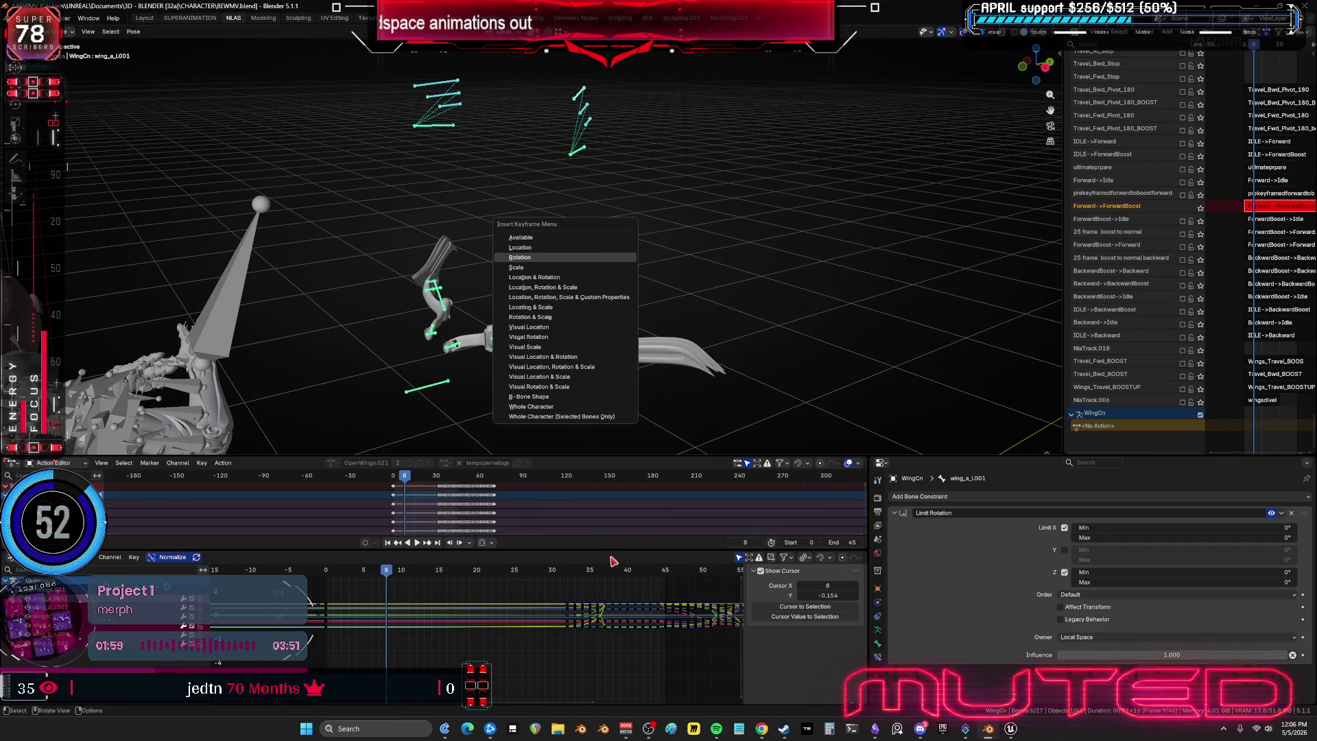
{"action": "left_click", "coordinate": [388, 578]}
{"action": "mouse_move", "coordinate": [387, 578]}
{"action": "left_mouse_down"}
{"action": "mouse_move", "coordinate": [339, 578]}
{"action": "mouse_move", "coordinate": [410, 575]}
{"action": "mouse_move", "coordinate": [497, 544]}
{"action": "mouse_move", "coordinate": [567, 555]}
{"action": "left_mouse_up"}
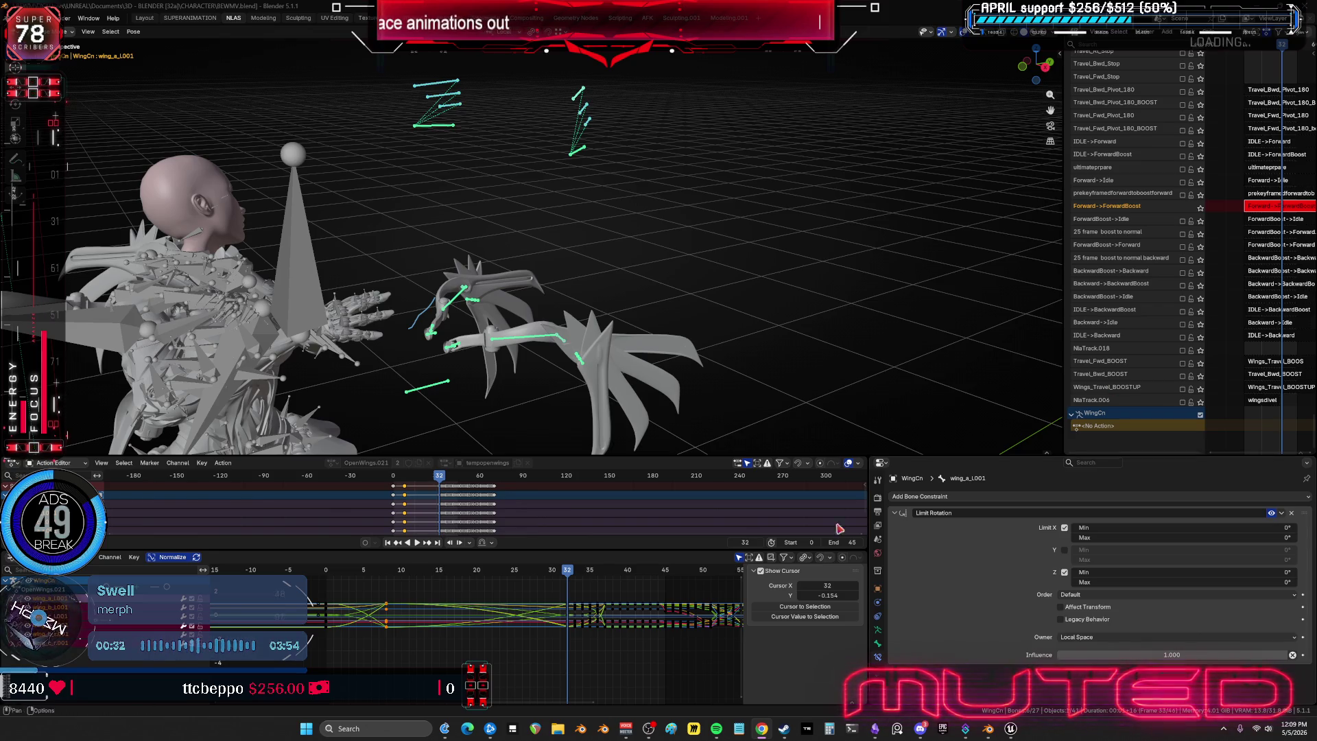
- Hide the overlays to review the wing pose at frame 2, then show them again
{"action": "mouse_move", "coordinate": [480, 295]}
{"action": "middle_mouse_down"}
{"action": "mouse_move", "coordinate": [538, 292]}
{"action": "mouse_move", "coordinate": [532, 432]}
{"action": "middle_mouse_up"}
{"action": "key", "text": "shift+alt+z"}
{"action": "mouse_move", "coordinate": [568, 578]}
{"action": "left_mouse_down"}
{"action": "mouse_move", "coordinate": [345, 562]}
{"action": "mouse_move", "coordinate": [487, 544]}
{"action": "mouse_move", "coordinate": [567, 512]}
{"action": "left_mouse_up"}
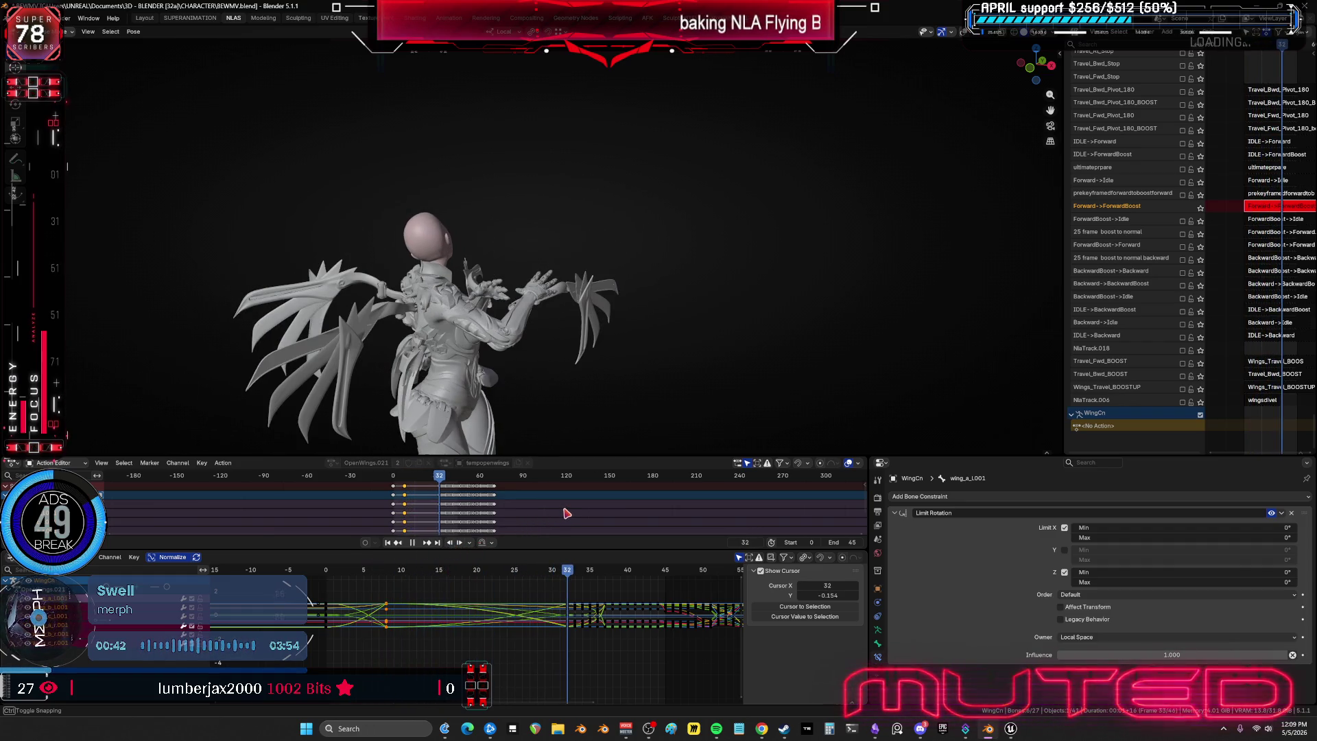
{"action": "key", "text": "shift+alt+z"}
- Orbit around the character, scrub to frame 38 and maximize the Graph Editor
{"action": "mouse_move", "coordinate": [583, 320]}
{"action": "middle_mouse_down"}
{"action": "mouse_move", "coordinate": [549, 280]}
{"action": "mouse_move", "coordinate": [604, 329]}
{"action": "middle_mouse_up"}
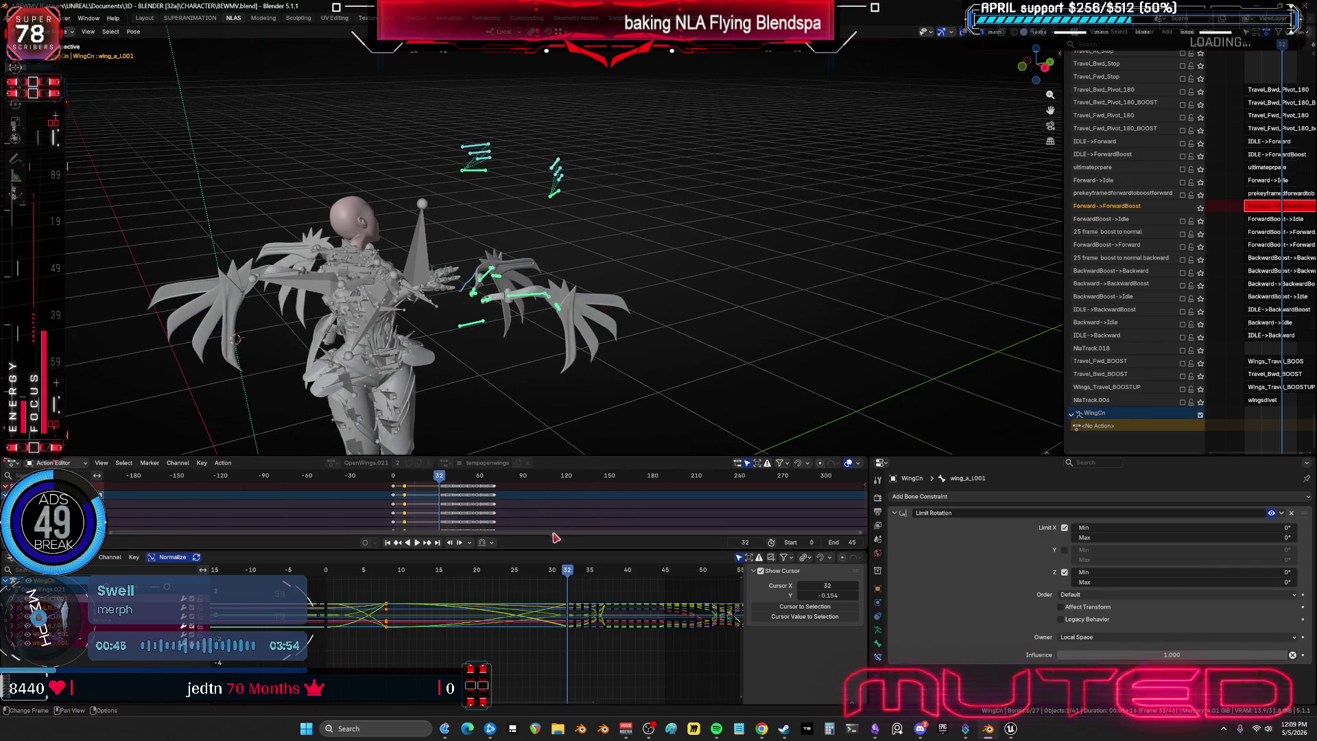
{"action": "middle_click_drag", "start_coordinate": [574, 412], "coordinate": [572, 380]}
{"action": "middle_click_drag", "start_coordinate": [556, 274], "coordinate": [548, 243]}
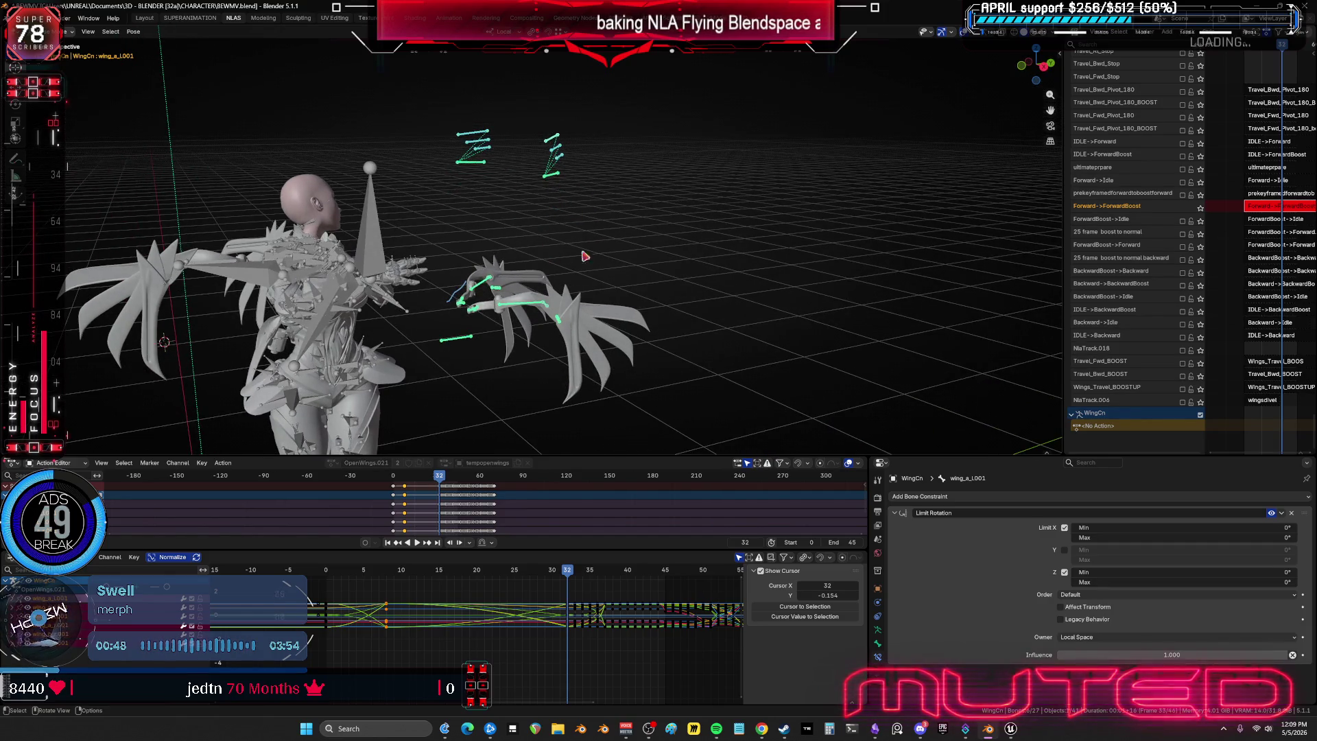
{"action": "left_click_drag", "start_coordinate": [566, 575], "coordinate": [605, 580]}
{"action": "key", "text": "ctrl+space"}
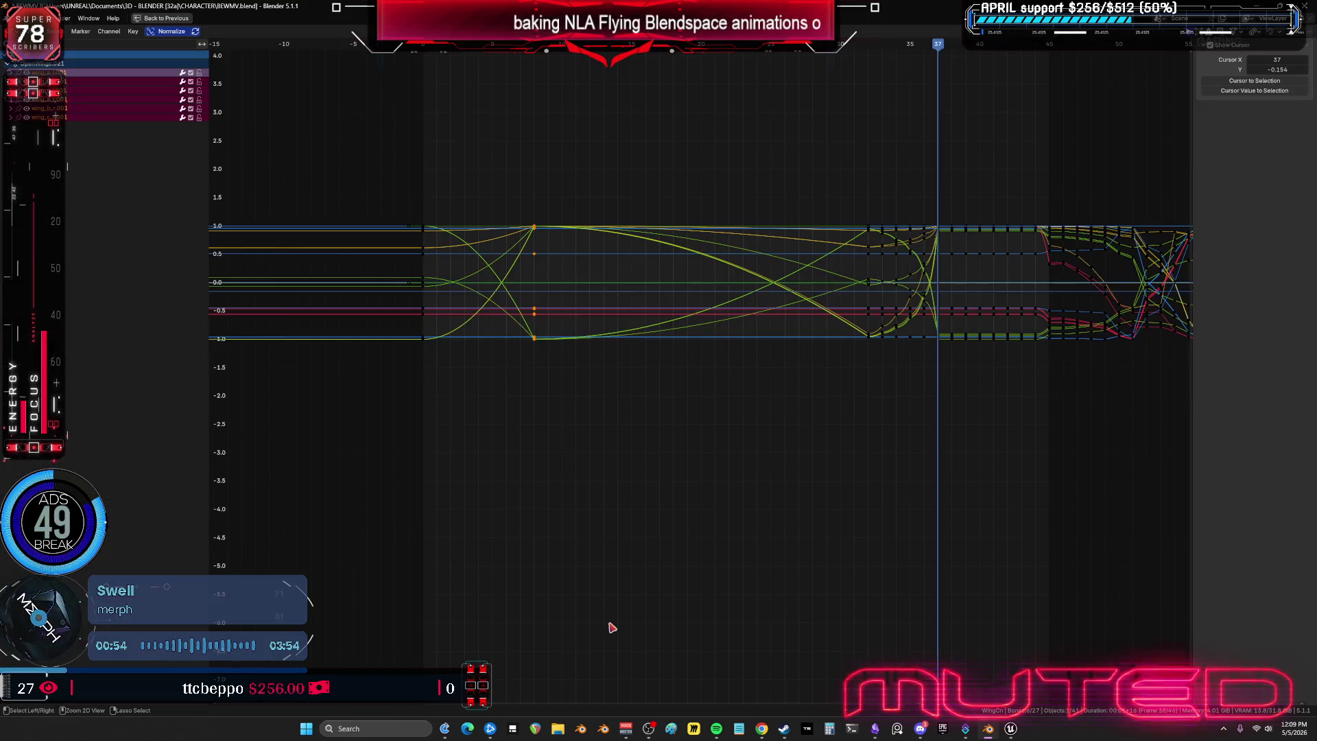
- Box-select a group of wing keyframes in the full-screen graph, delete them, and restore the layout
{"action": "key", "text": "ctrl+space"}
{"action": "key", "text": "ctrl+space"}
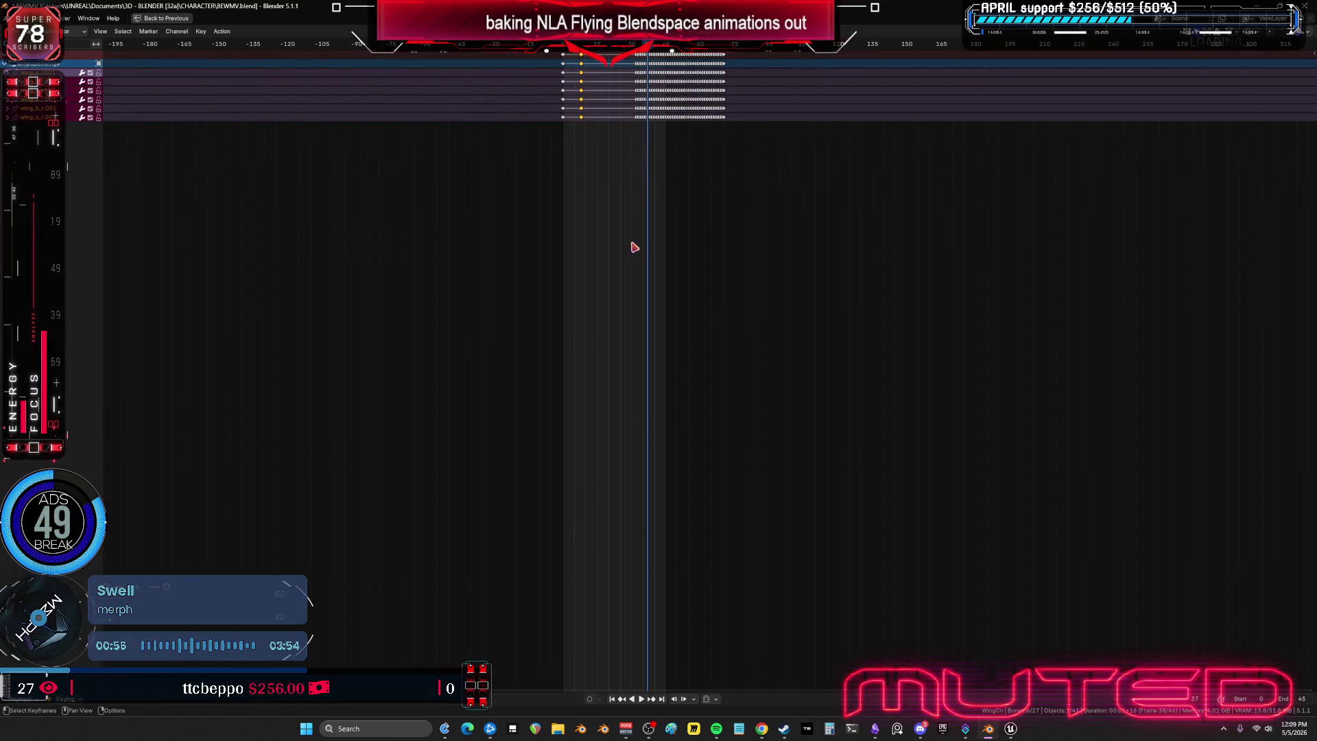
{"action": "key", "text": "ctrl+space"}
{"action": "key", "text": "ctrl+space"}
{"action": "mouse_move", "coordinate": [773, 250]}
{"action": "middle_mouse_down"}
{"action": "mouse_move", "coordinate": [611, 338]}
{"action": "mouse_move", "coordinate": [727, 417]}
{"action": "middle_mouse_up"}
{"action": "mouse_move", "coordinate": [784, 526]}
{"action": "left_mouse_down"}
{"action": "mouse_move", "coordinate": [775, 491]}
{"action": "mouse_move", "coordinate": [523, 196]}
{"action": "mouse_move", "coordinate": [555, 209]}
{"action": "left_mouse_up"}
{"action": "key", "text": "Delete"}
{"action": "key", "text": "ctrl+space"}
- Zoom and orbit the 3D view to inspect the character after the deletion
{"action": "scroll", "coordinate": [576, 356], "scroll_direction": "up", "scroll_amount": 2, "text": "alt"}
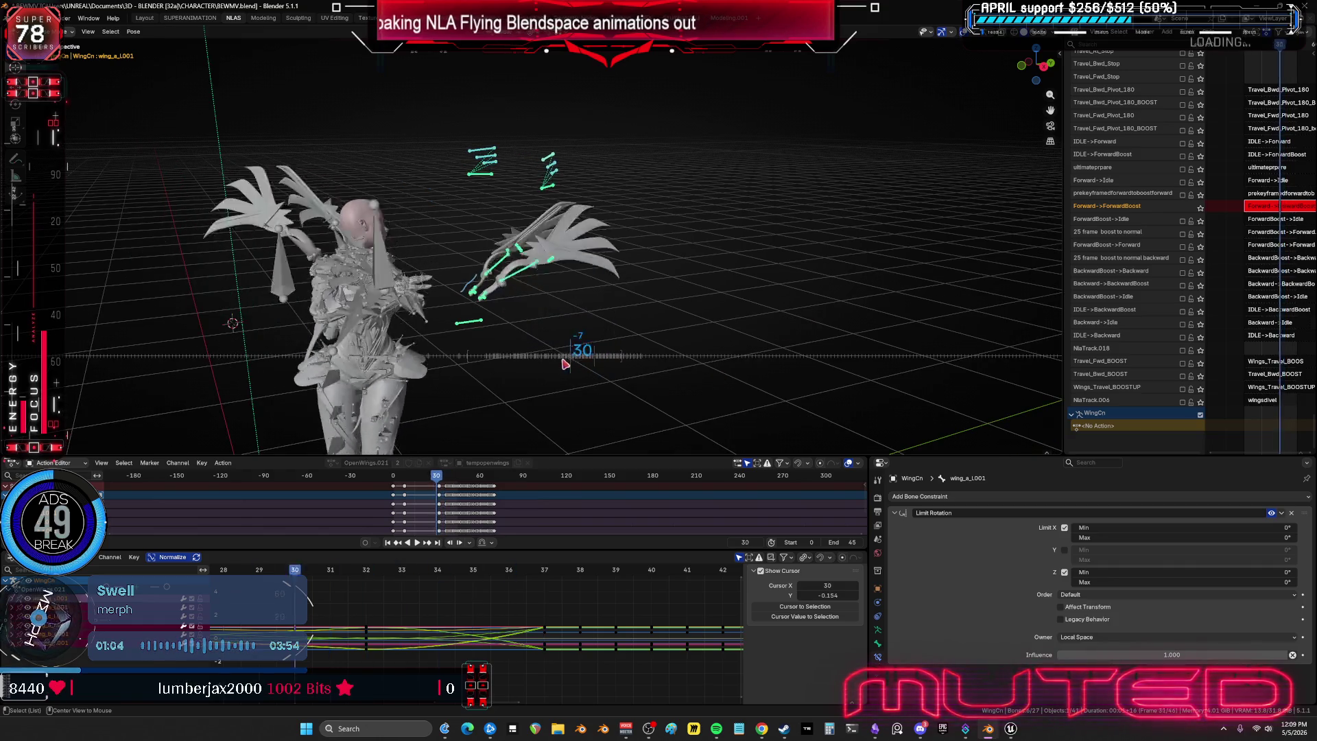
{"action": "scroll", "coordinate": [590, 370], "scroll_direction": "down", "scroll_amount": 2, "text": "alt"}
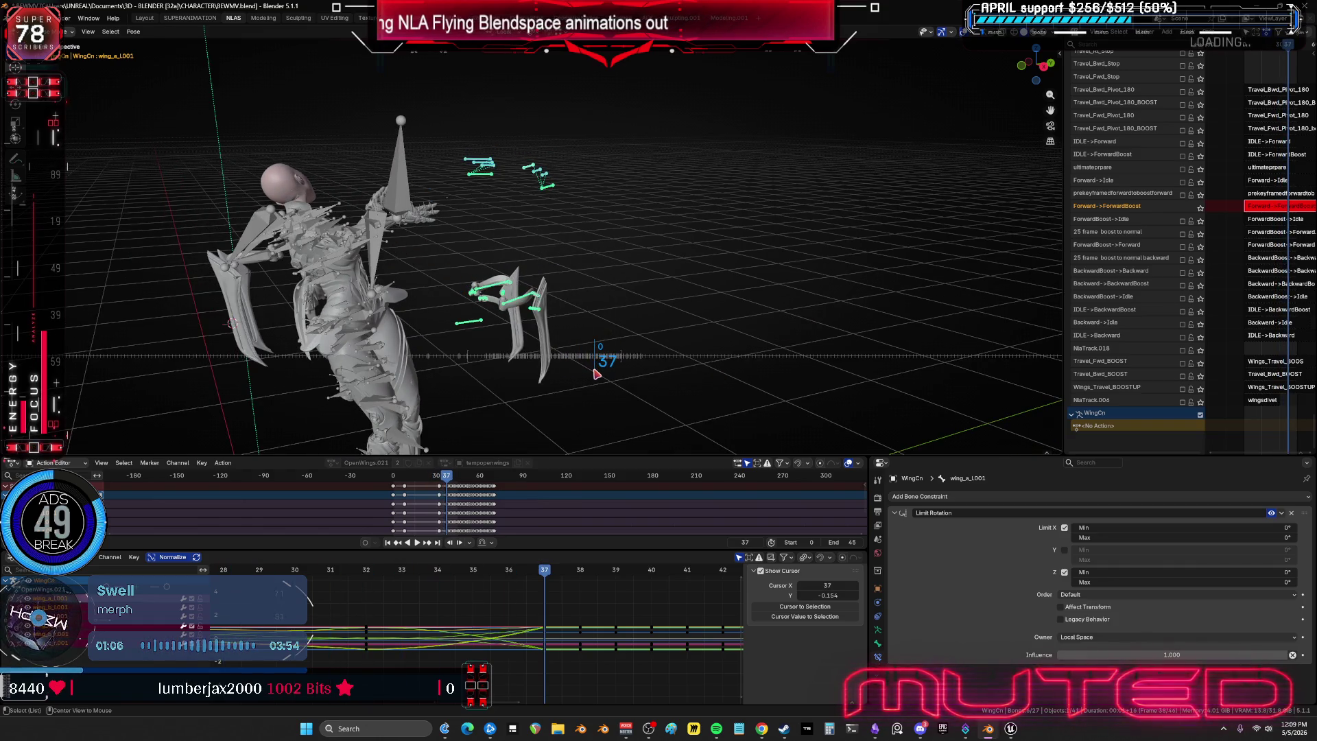
{"action": "scroll", "coordinate": [586, 370], "scroll_direction": "up", "scroll_amount": 6, "text": "alt"}
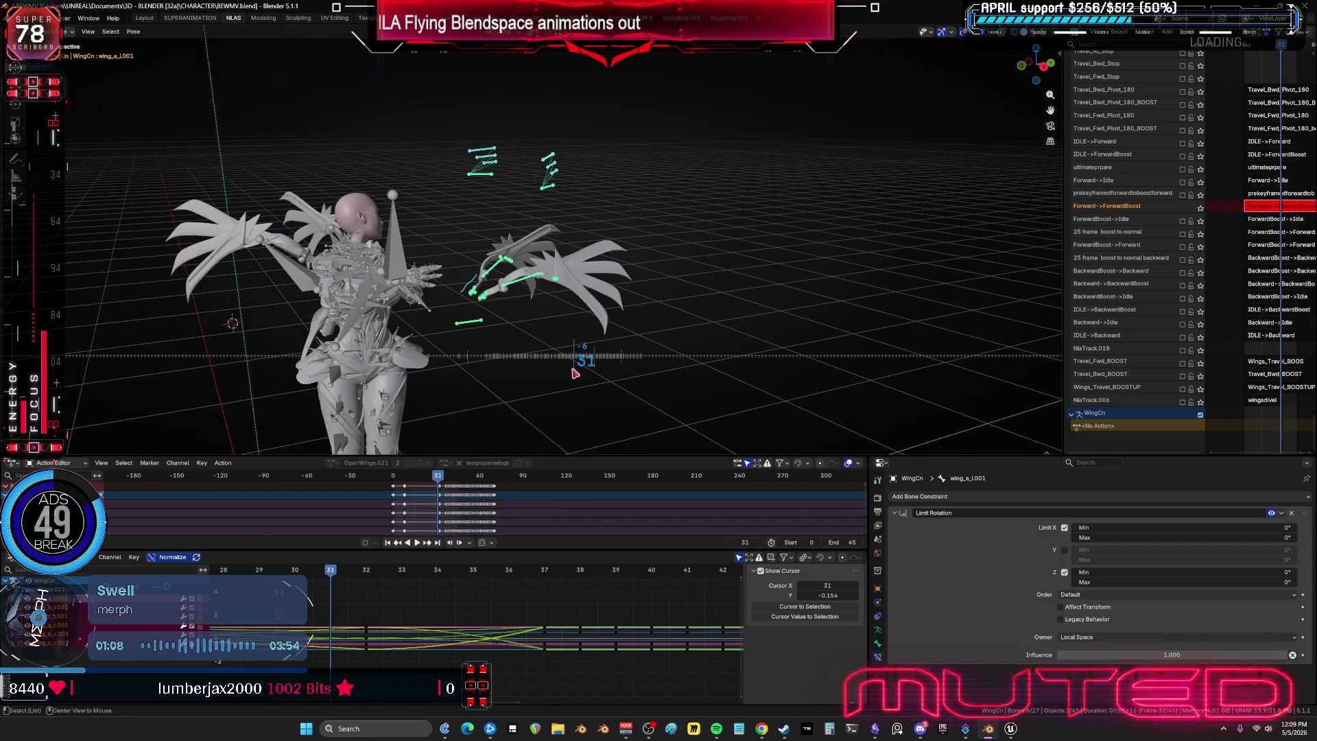
{"action": "scroll", "coordinate": [585, 347], "scroll_direction": "down", "scroll_amount": 3}
{"action": "mouse_move", "coordinate": [585, 347]}
{"action": "middle_mouse_down"}
{"action": "mouse_move", "coordinate": [620, 276]}
{"action": "mouse_move", "coordinate": [603, 302]}
{"action": "middle_mouse_up"}
{"action": "scroll", "coordinate": [603, 301], "scroll_direction": "up", "scroll_amount": 3}
{"action": "middle_click_drag", "start_coordinate": [569, 635], "coordinate": [508, 576], "text": "ctrl"}
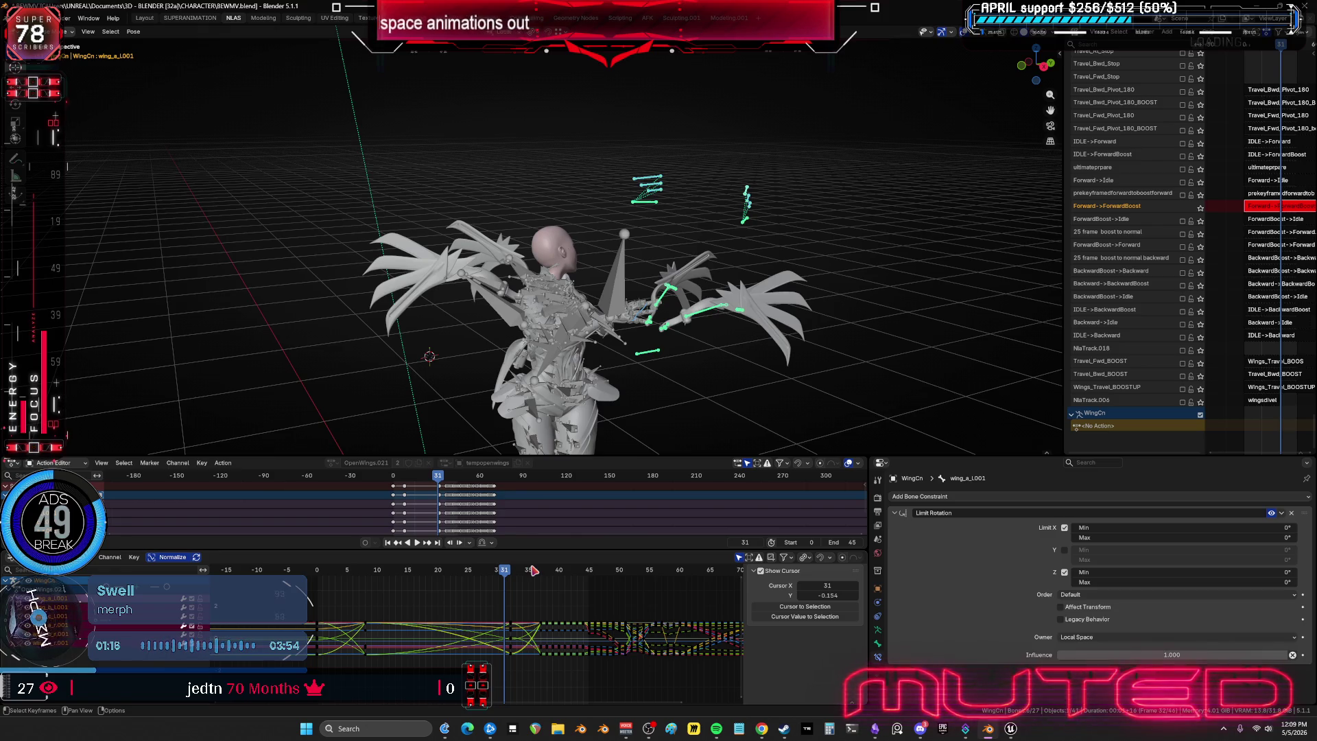
- Review the wing animation from behind, rewind to frame 0, and maximize the Graph Editor
{"action": "key", "text": "Right"}
{"action": "mouse_move", "coordinate": [490, 571]}
{"action": "left_mouse_down"}
{"action": "mouse_move", "coordinate": [341, 579]}
{"action": "mouse_move", "coordinate": [365, 578]}
{"action": "left_mouse_up"}
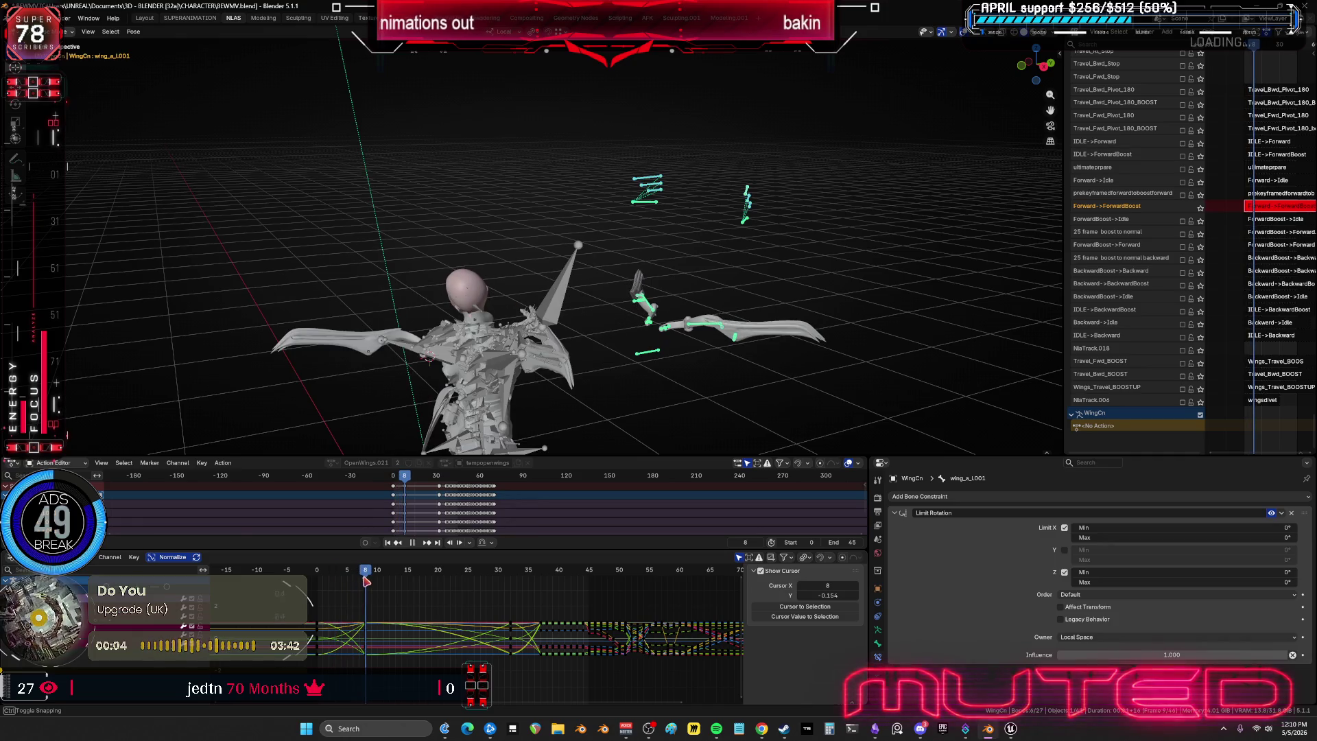
{"action": "middle_click_drag", "start_coordinate": [515, 403], "coordinate": [407, 572]}
{"action": "key", "text": "space"}
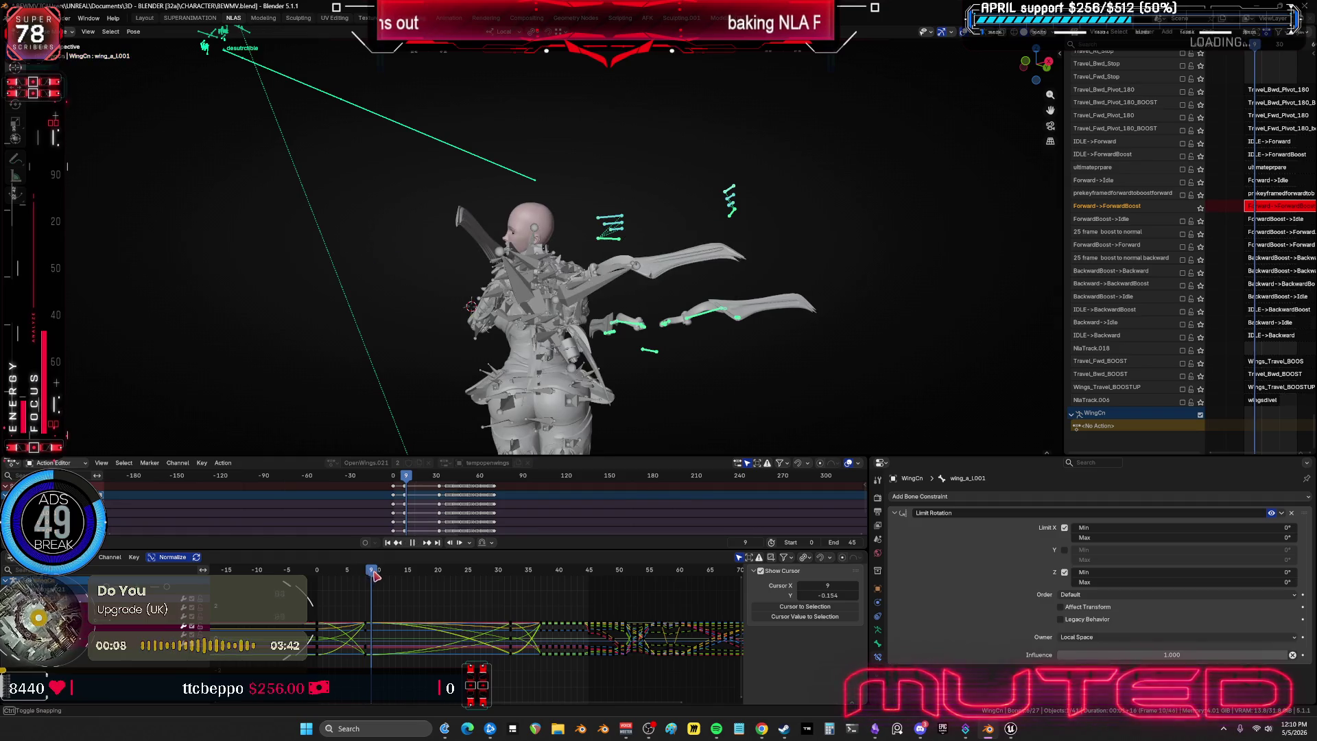
{"action": "mouse_move", "coordinate": [365, 572]}
{"action": "left_mouse_down"}
{"action": "mouse_move", "coordinate": [315, 593]}
{"action": "mouse_move", "coordinate": [336, 596]}
{"action": "left_mouse_up"}
{"action": "key", "text": "ctrl+space"}
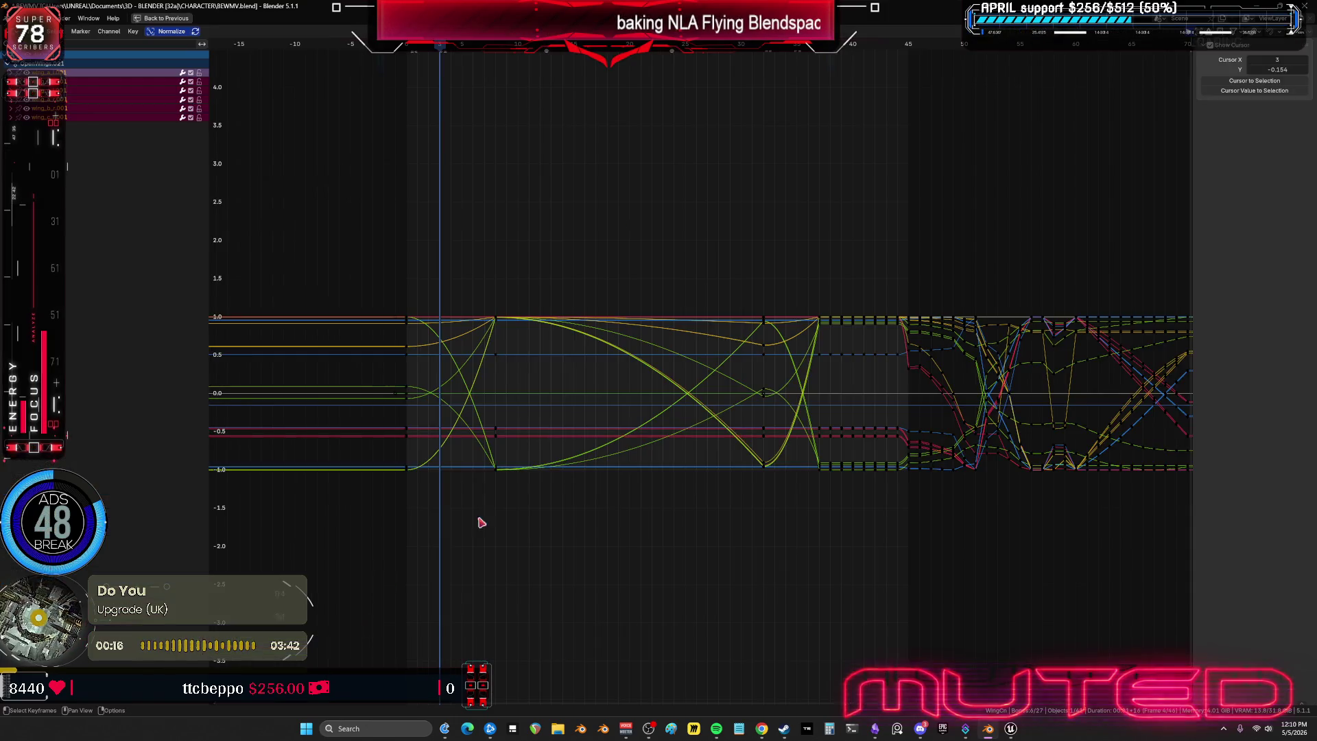
- Move the folded-wing keyframe column from frame 8 to frame 4
{"action": "left_click_drag", "start_coordinate": [470, 231], "coordinate": [546, 532]}
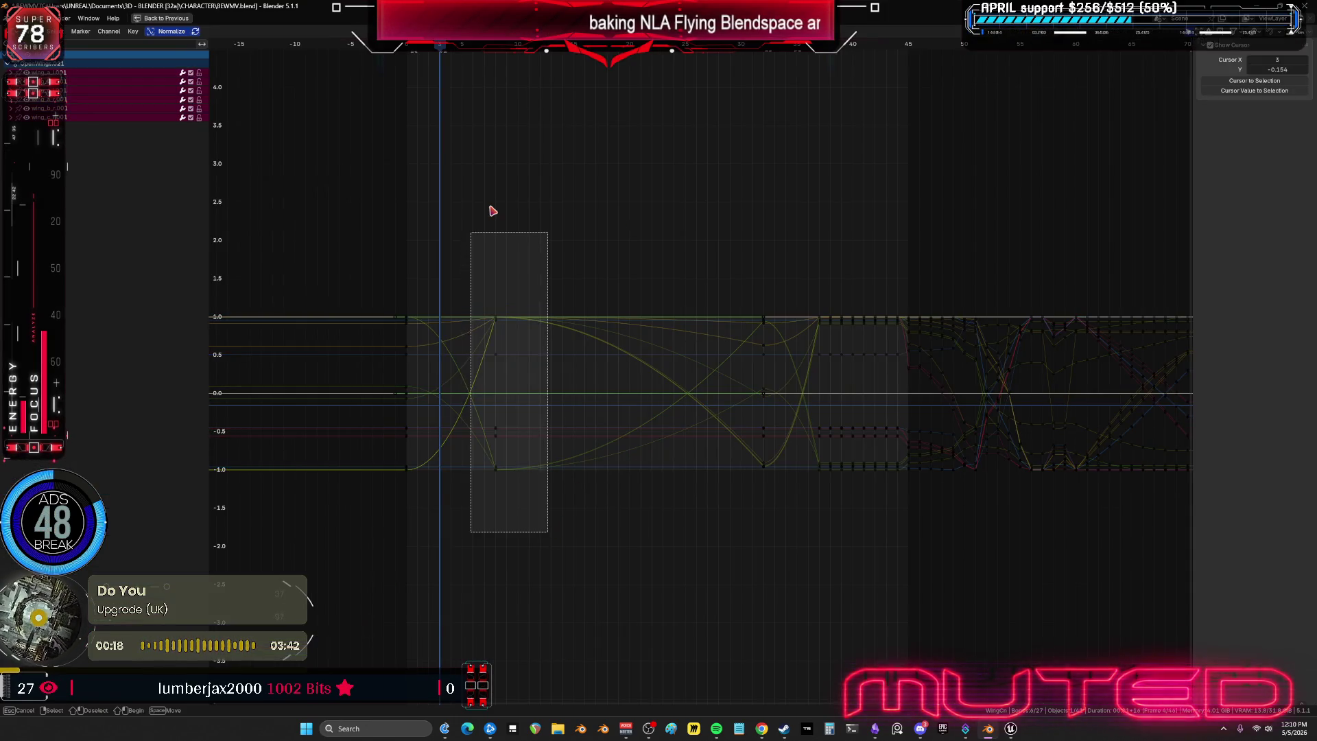
{"action": "key", "text": "g"}
{"action": "left_click", "coordinate": [490, 206]}
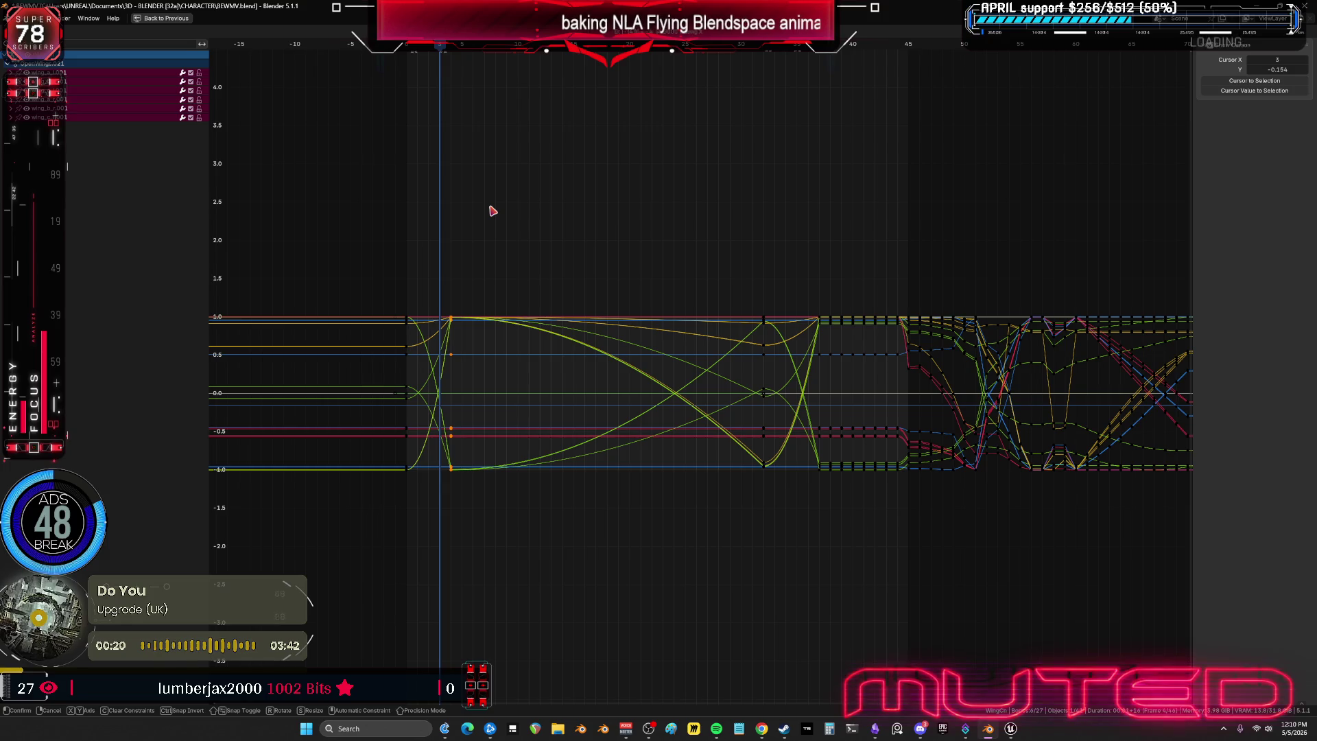
- Restore the full workspace and check the new timing at frame 4 from another angle
{"action": "key", "text": "ctrl+space"}
{"action": "left_click_drag", "start_coordinate": [340, 573], "coordinate": [383, 586]}
{"action": "mouse_move", "coordinate": [728, 255]}
{"action": "middle_mouse_down"}
{"action": "mouse_move", "coordinate": [572, 284]}
{"action": "mouse_move", "coordinate": [554, 313]}
{"action": "mouse_move", "coordinate": [637, 347]}
{"action": "mouse_move", "coordinate": [429, 309]}
{"action": "middle_mouse_up"}
- Hide the grid and bone overlays in the viewport with Shift+Alt+Z
{"action": "key", "text": "shift+alt+z"}
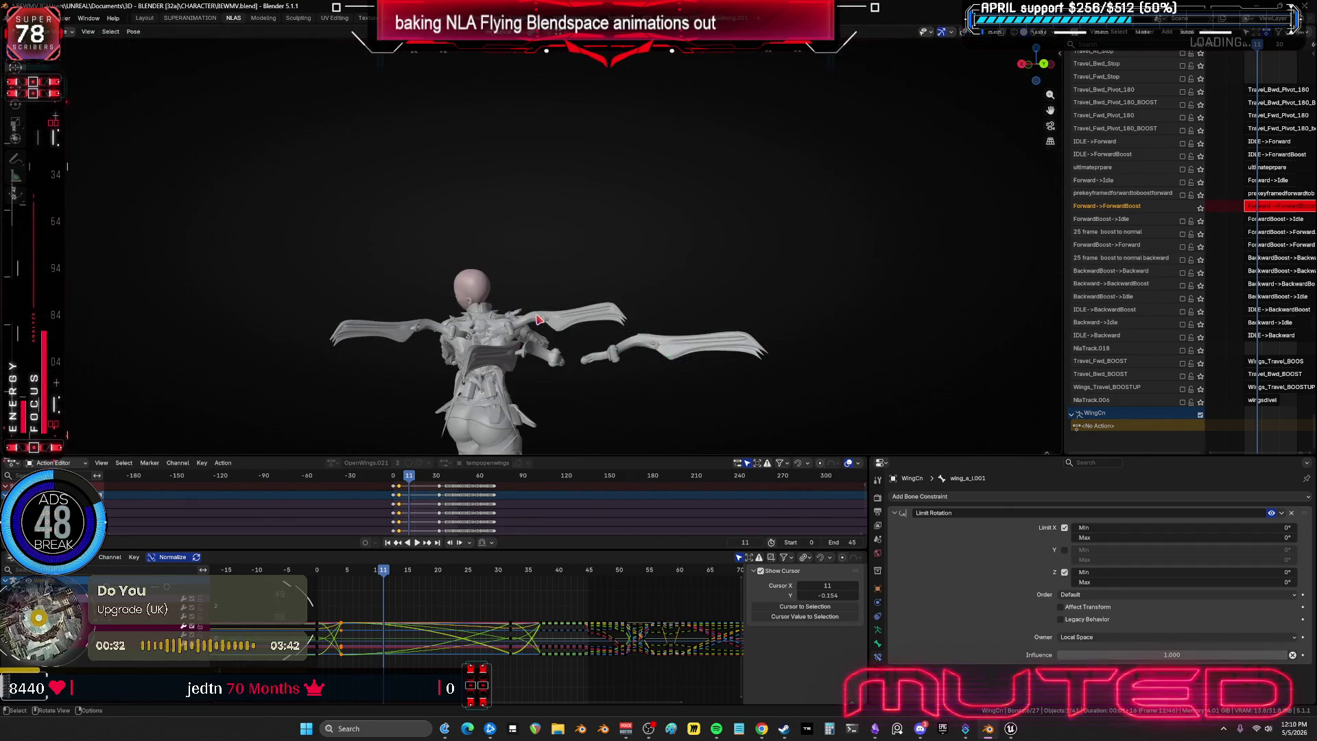